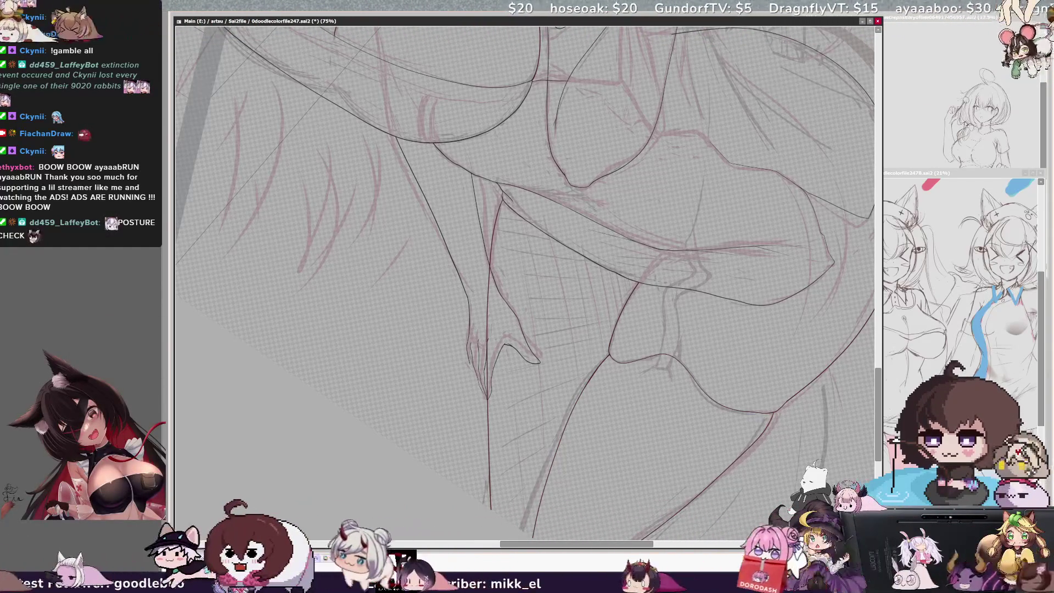
# Mirror-check the hip and thigh lineart, then zoom out to 25% to see the figure
pyautogui.press('h')
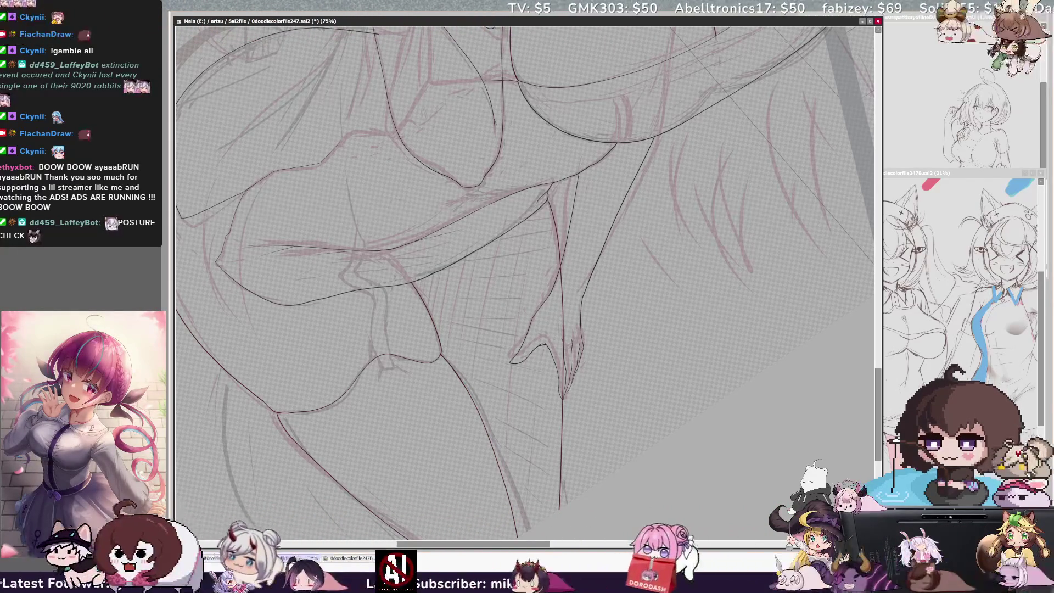
pyautogui.press('h')
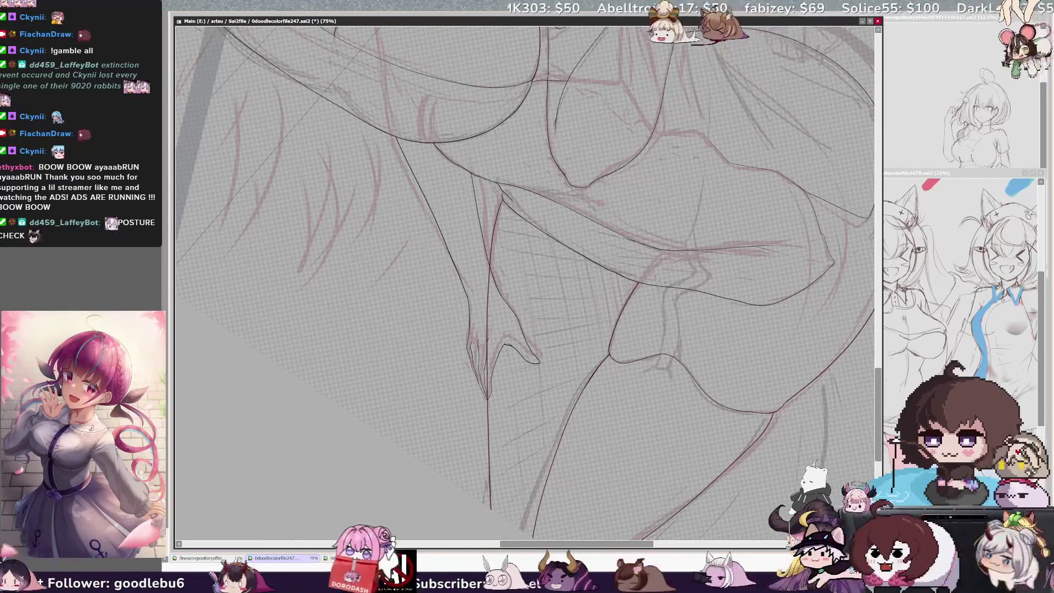
pyautogui.scroll(-4, 524, 283)
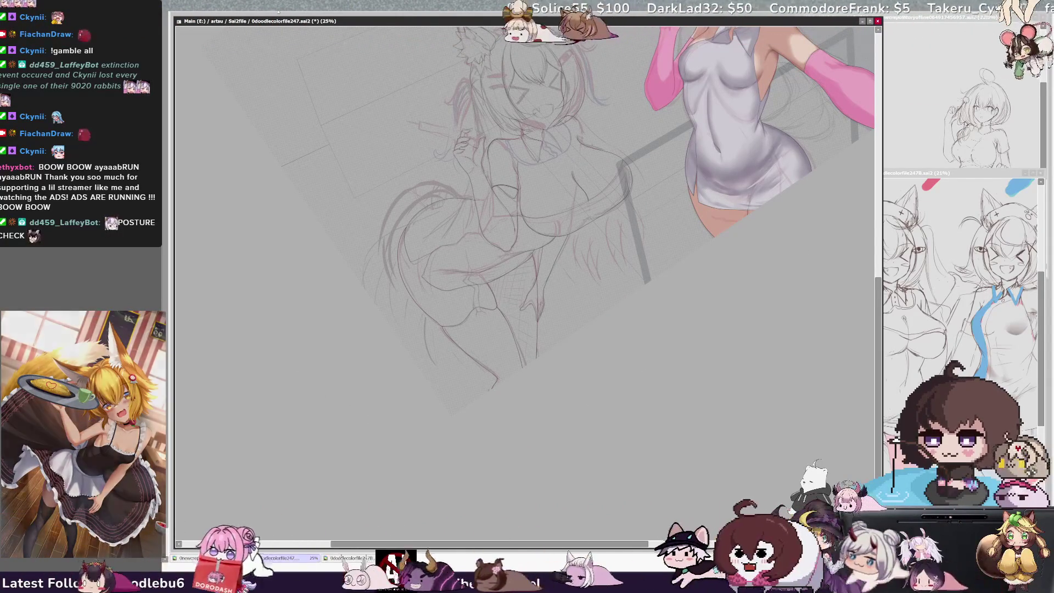
# At 100% view, erase and redraw the inner-thigh ink line above the hand, then mirror the view
pyautogui.press('Home')
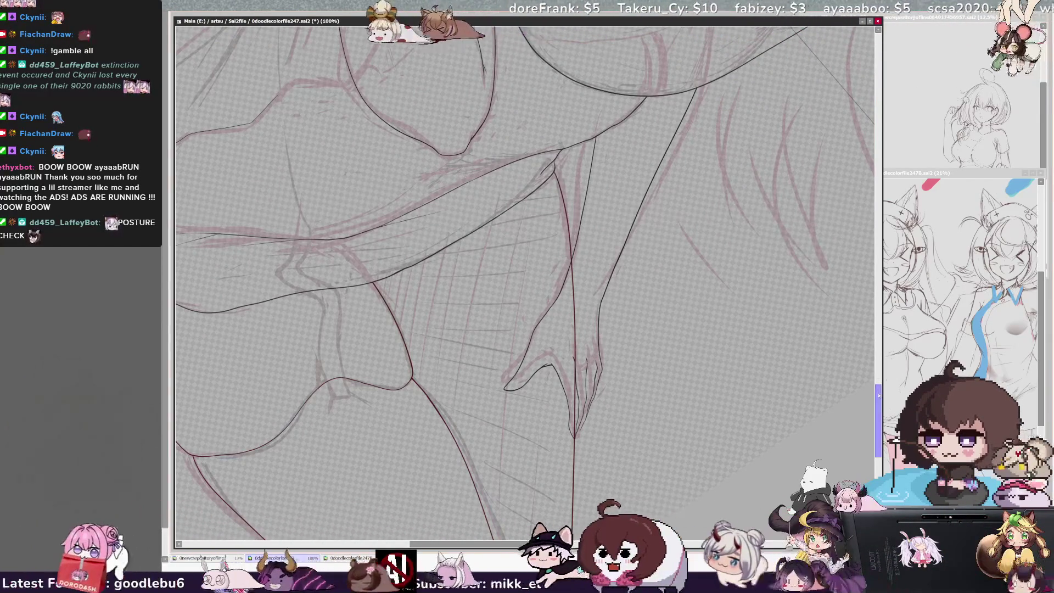
pyautogui.scroll(-3, 524, 283)
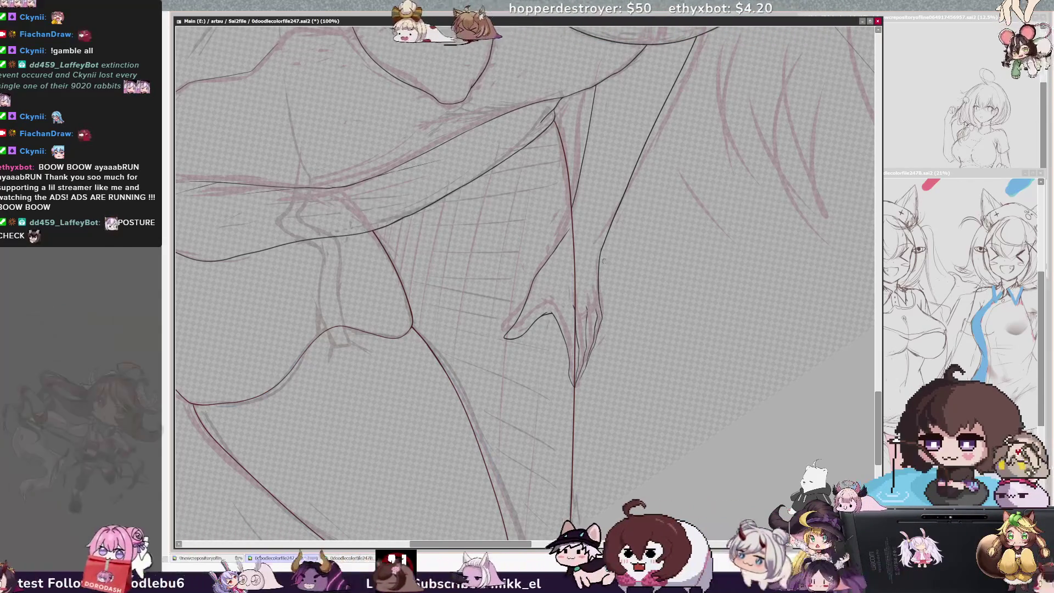
pyautogui.moveTo(604, 253); pyautogui.dragTo(609, 232)
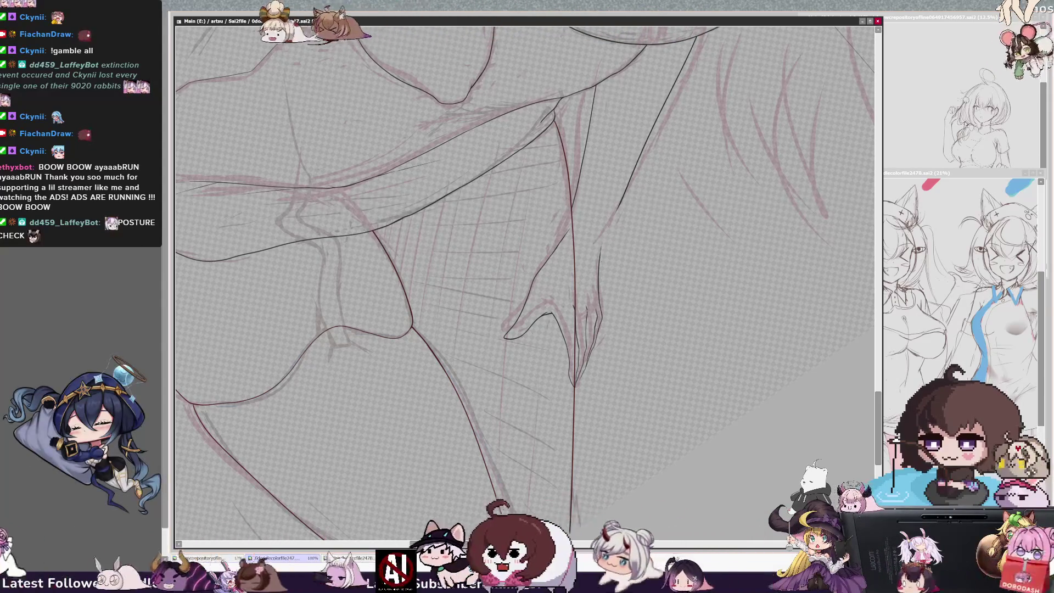
pyautogui.moveTo(609, 227); pyautogui.dragTo(602, 246)
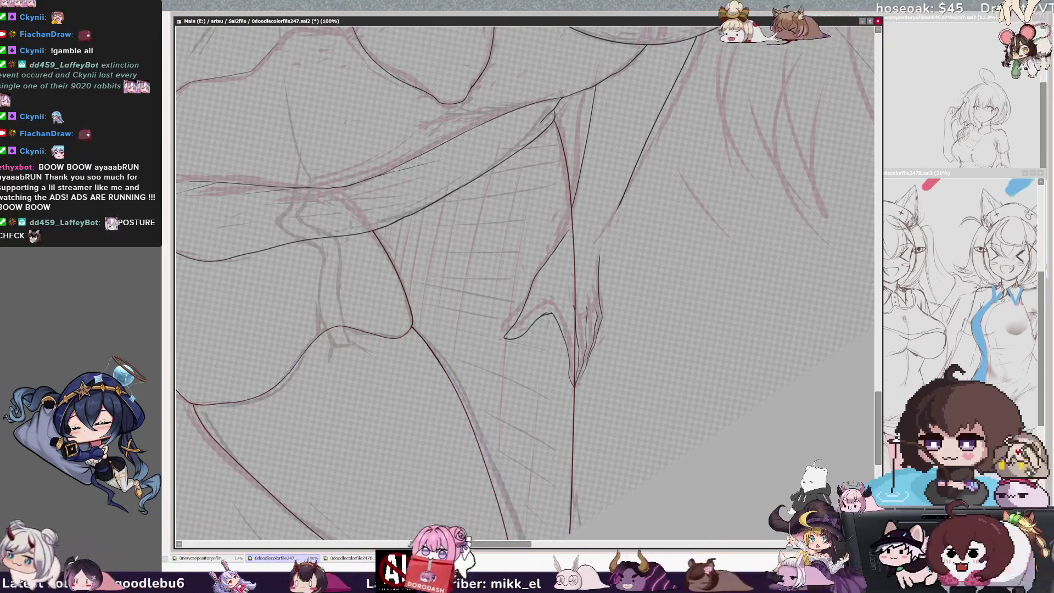
pyautogui.press('Insert')
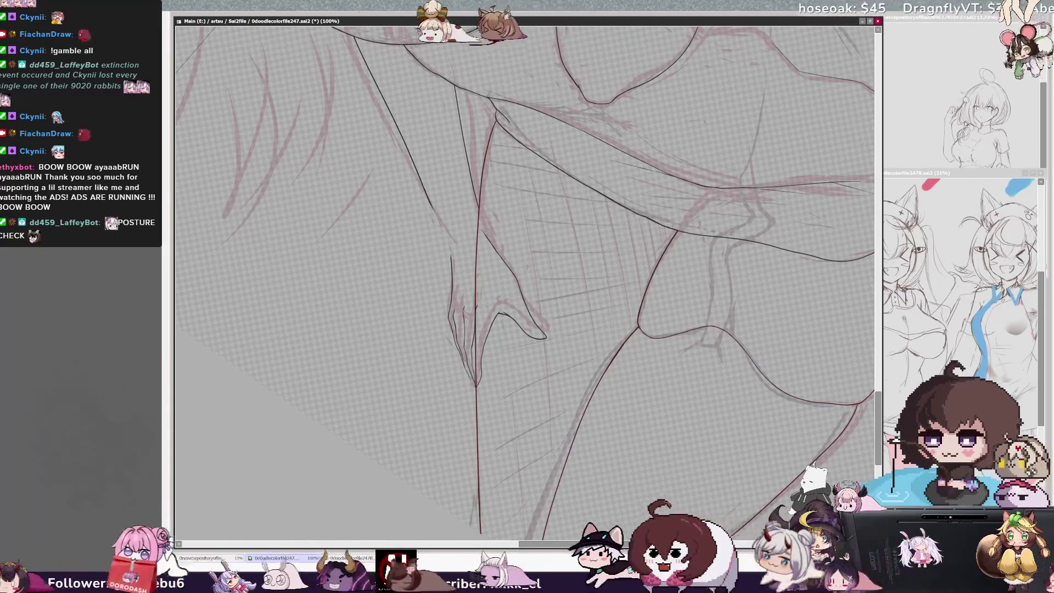
# Lasso the hand's finger lines and nudge the transform corners to reshape them
pyautogui.press('End')
pyautogui.press('End')
pyautogui.moveTo(384, 272)
pyautogui.mouseDown()
pyautogui.moveTo(396, 369)
pyautogui.moveTo(489, 311)
pyautogui.mouseUp()
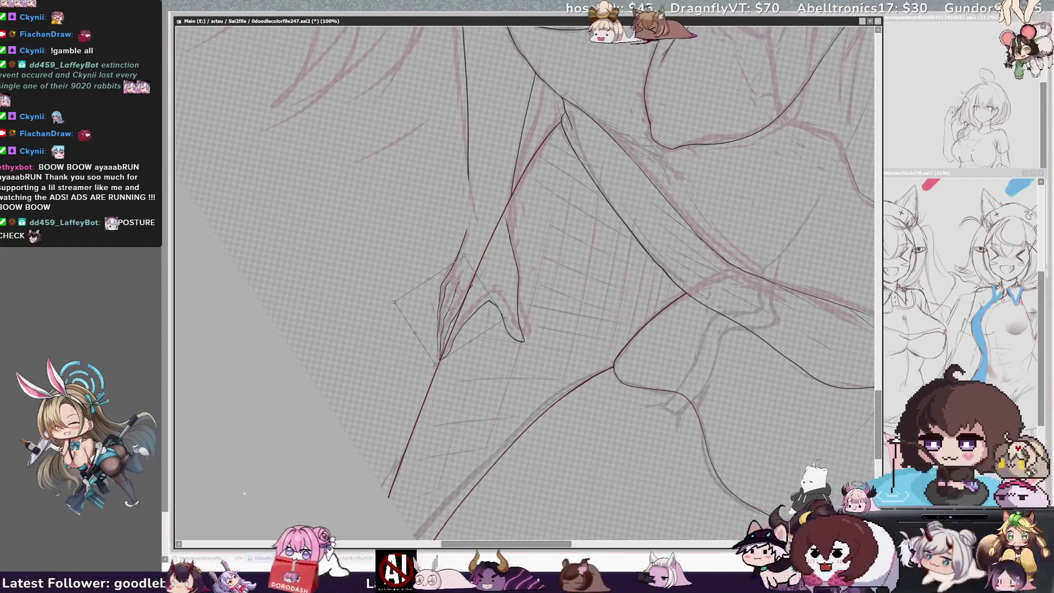
pyautogui.moveTo(437, 364); pyautogui.dragTo(433, 369)
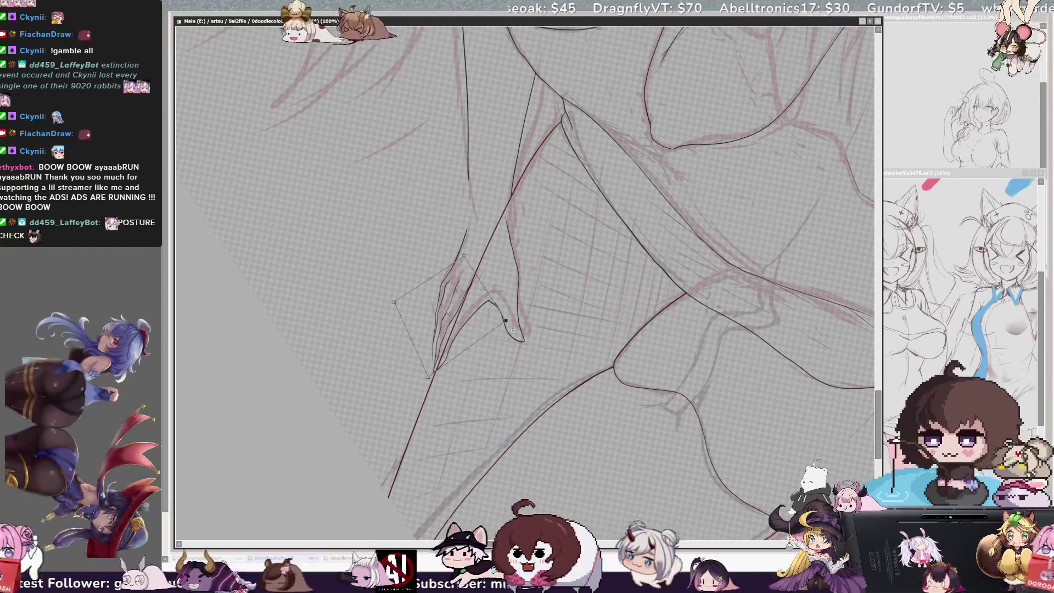
pyautogui.moveTo(434, 384); pyautogui.dragTo(432, 389)
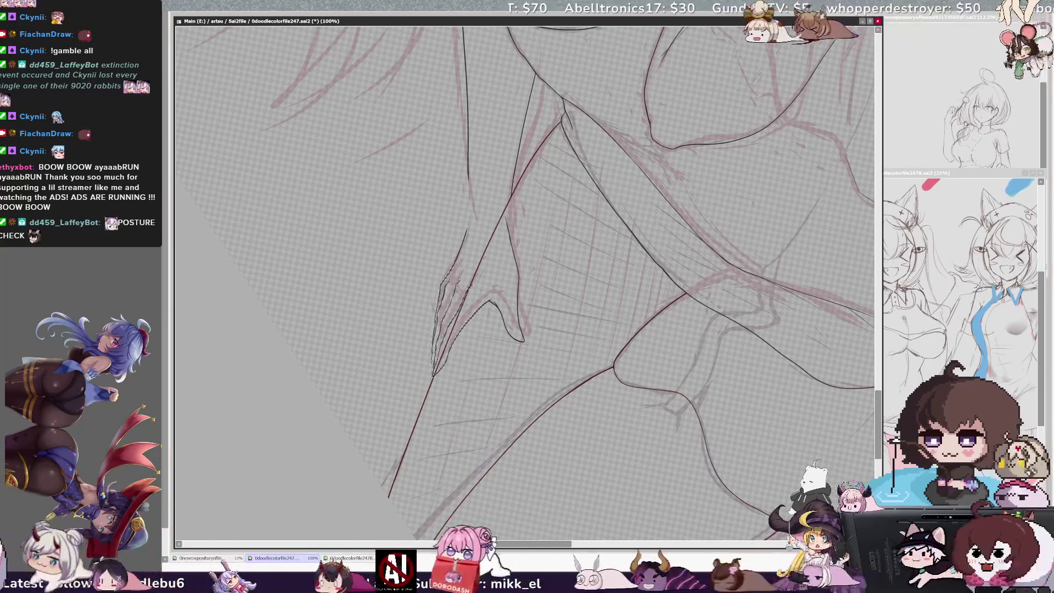
# Rotate back, zoom to 150% on the hand, and mirror the view to check it
pyautogui.press('Delete')
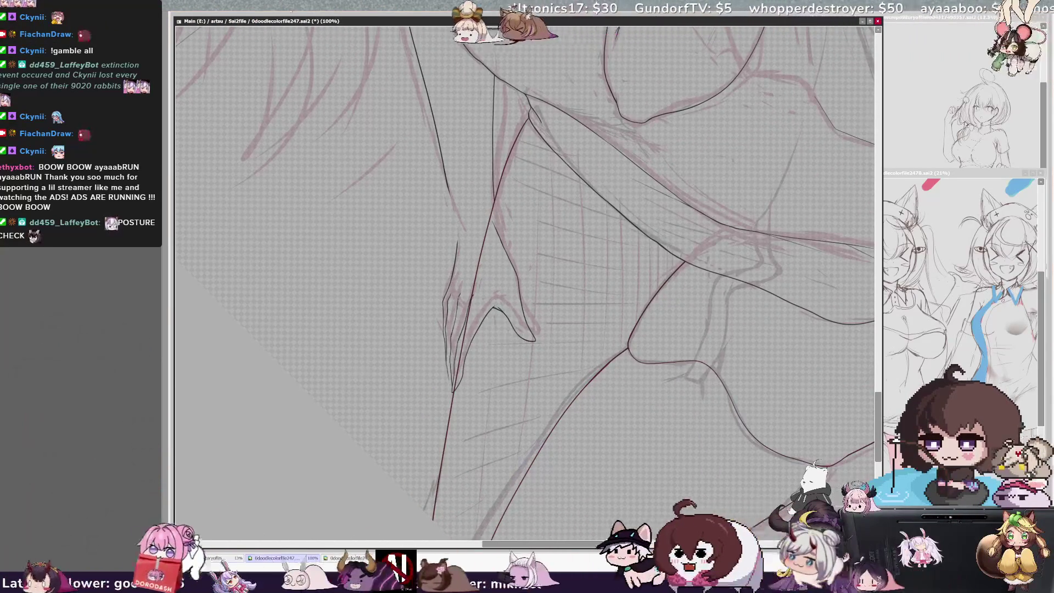
pyautogui.press('pageup')
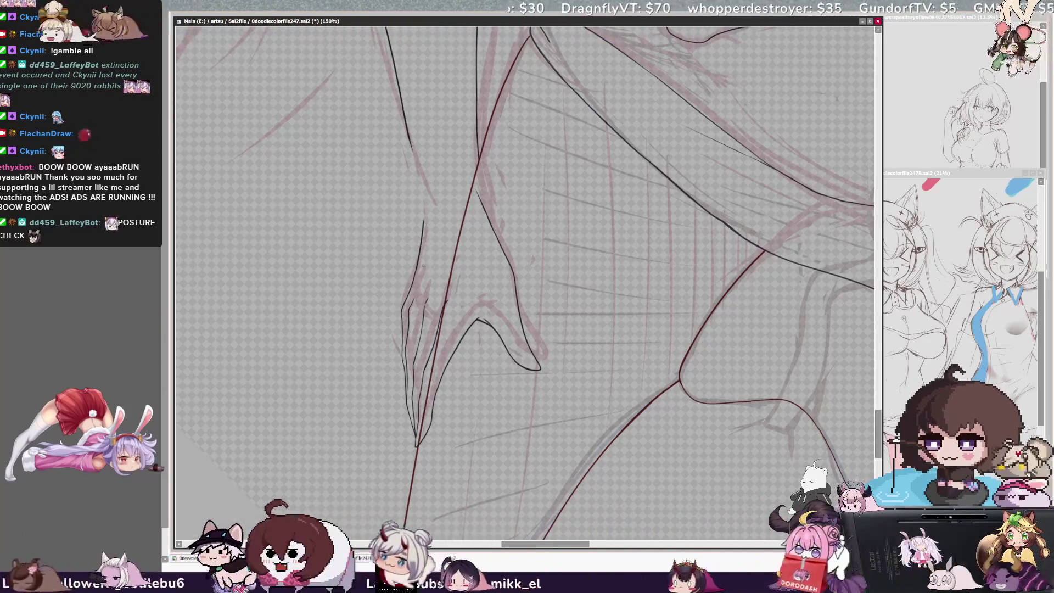
pyautogui.press('h')
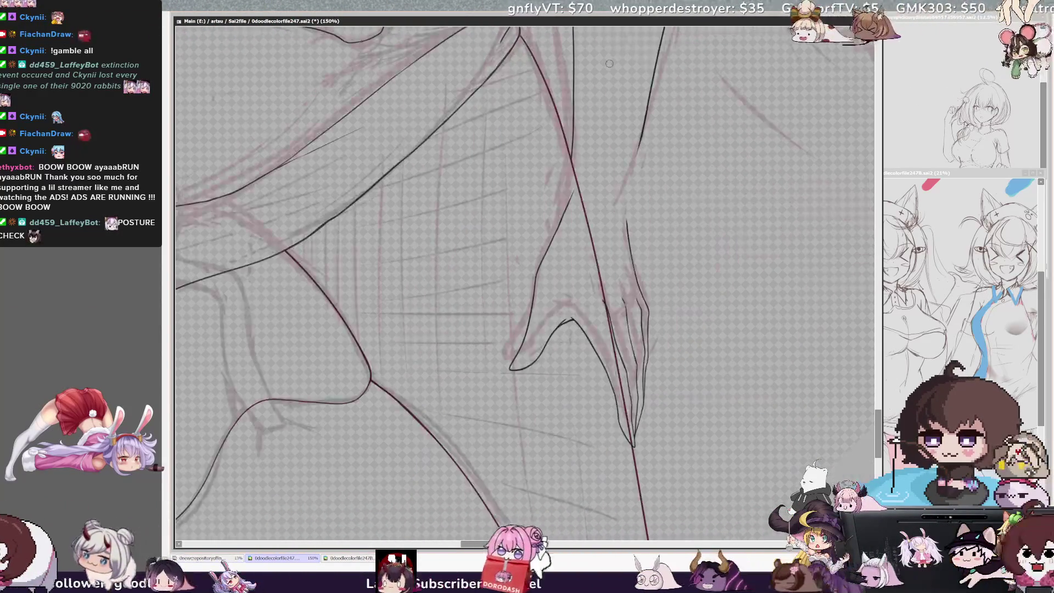
pyautogui.scroll(-5, 855, 159)
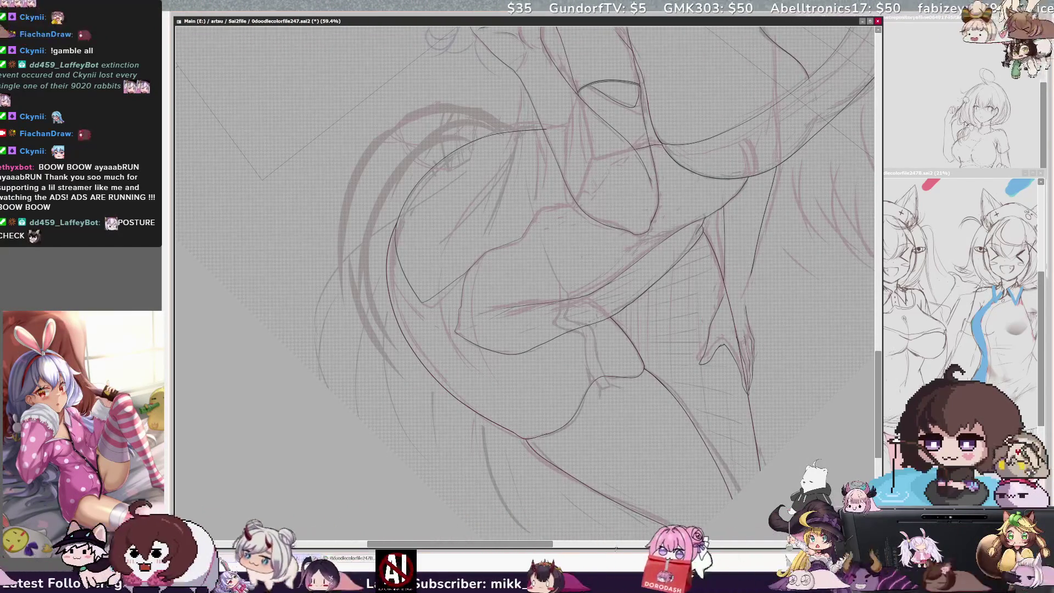
# After a mirror check, ink a line along the thigh beside the hand and zoom out to 33.3%
pyautogui.hscroll(5, 524, 264)
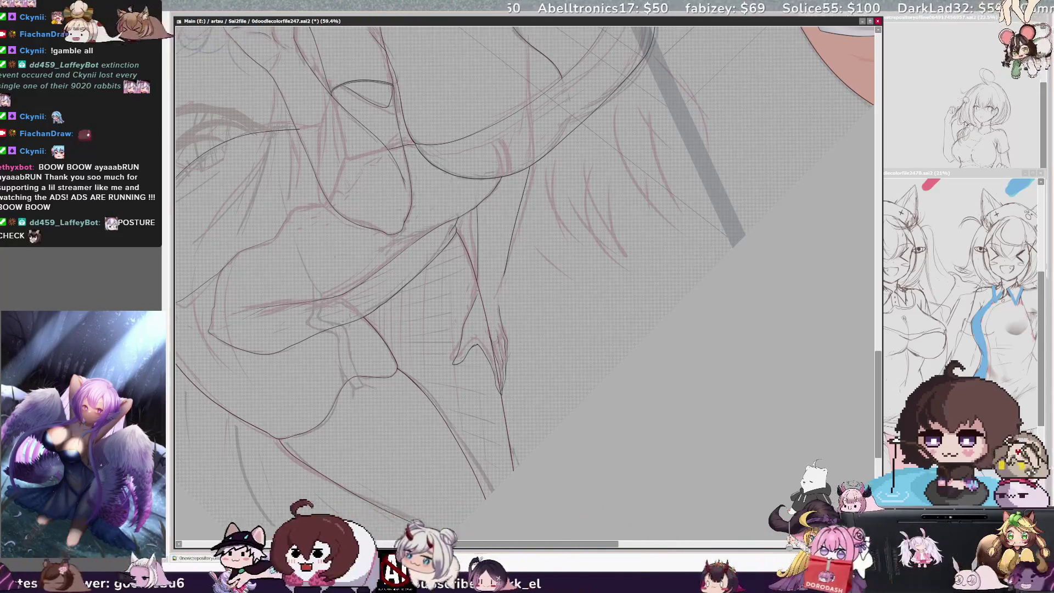
pyautogui.press('h')
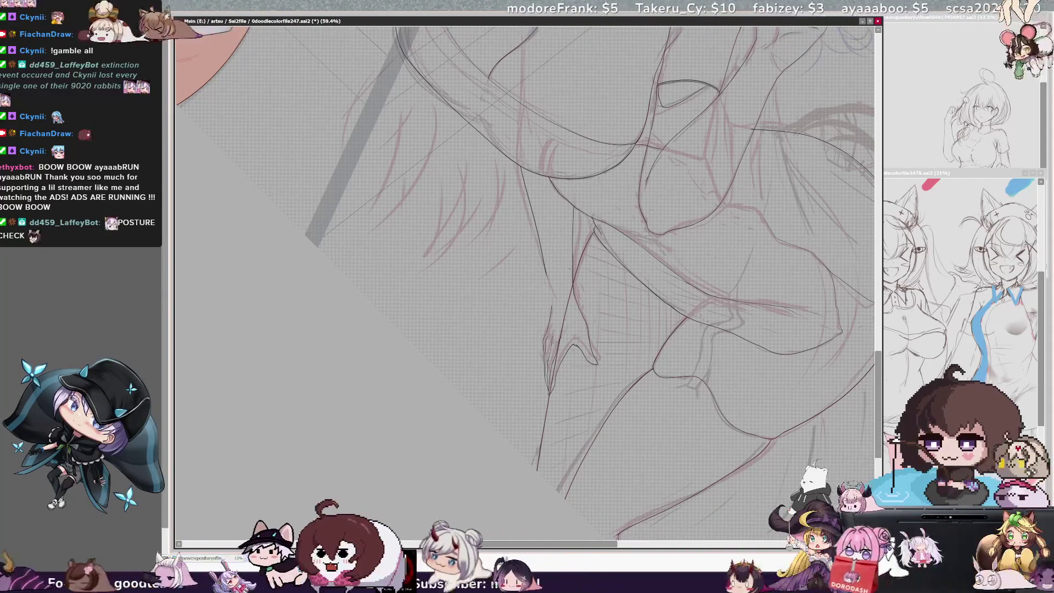
pyautogui.press('h')
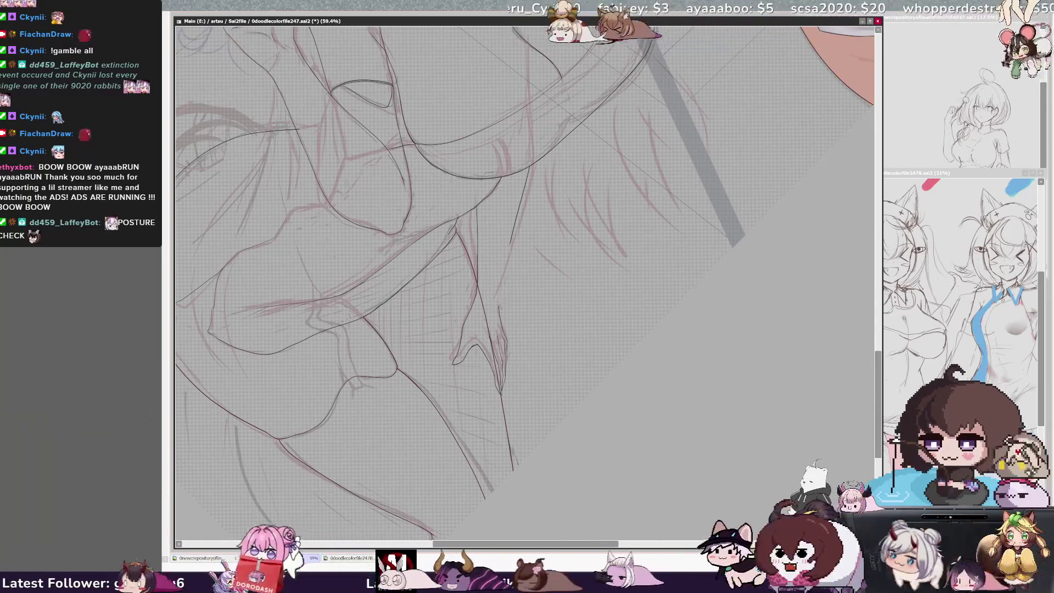
pyautogui.moveTo(500, 300); pyautogui.dragTo(513, 237)
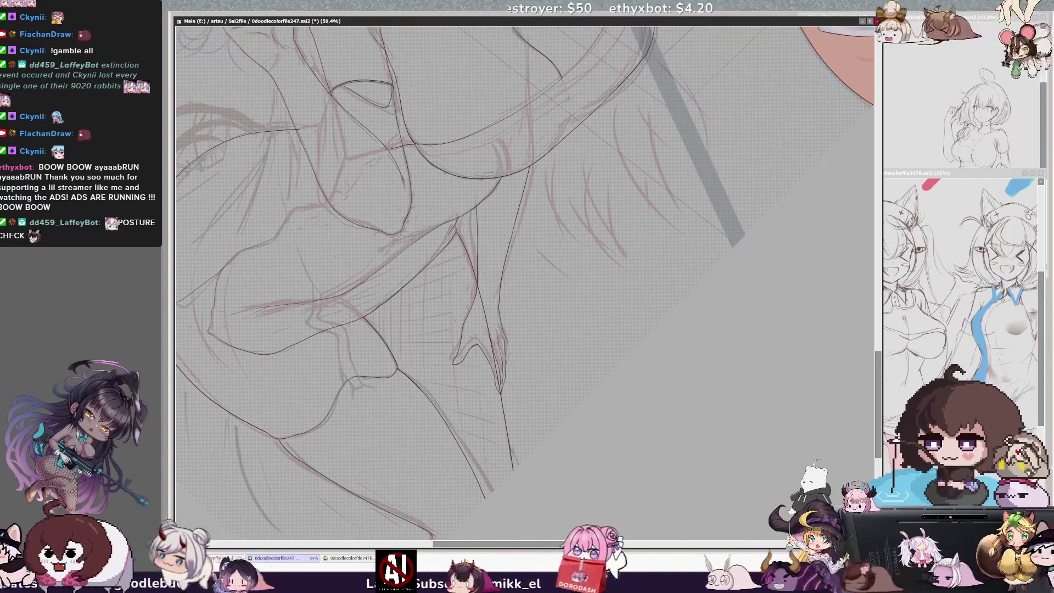
pyautogui.scroll(-3, 525, 283)
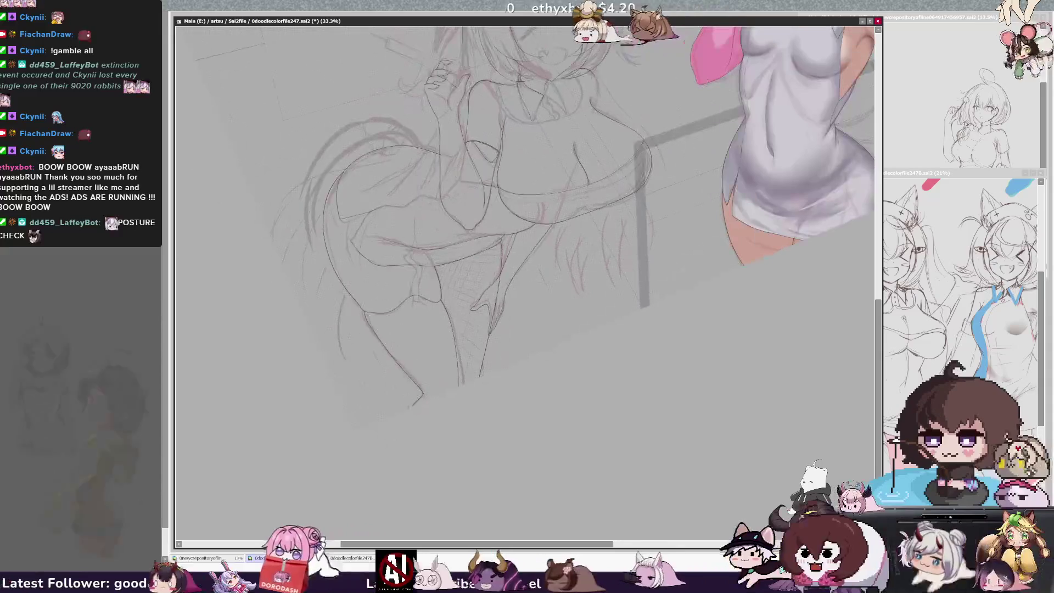
# Adjust the brush size and zoom to 75% on the hips and thighs
pyautogui.moveTo(878, 340); pyautogui.dragTo(879, 313)
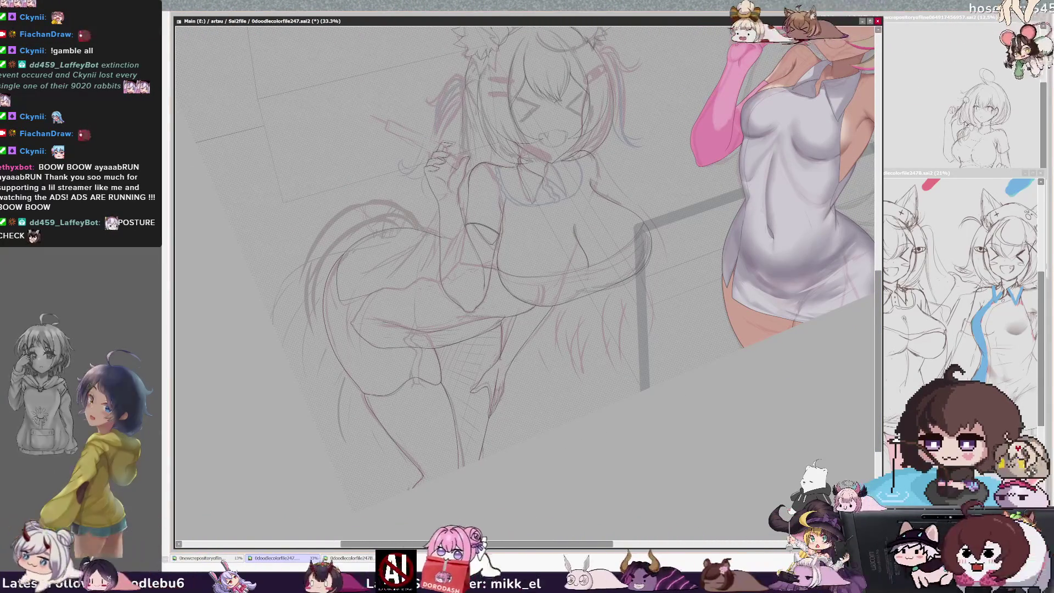
pyautogui.press('[')
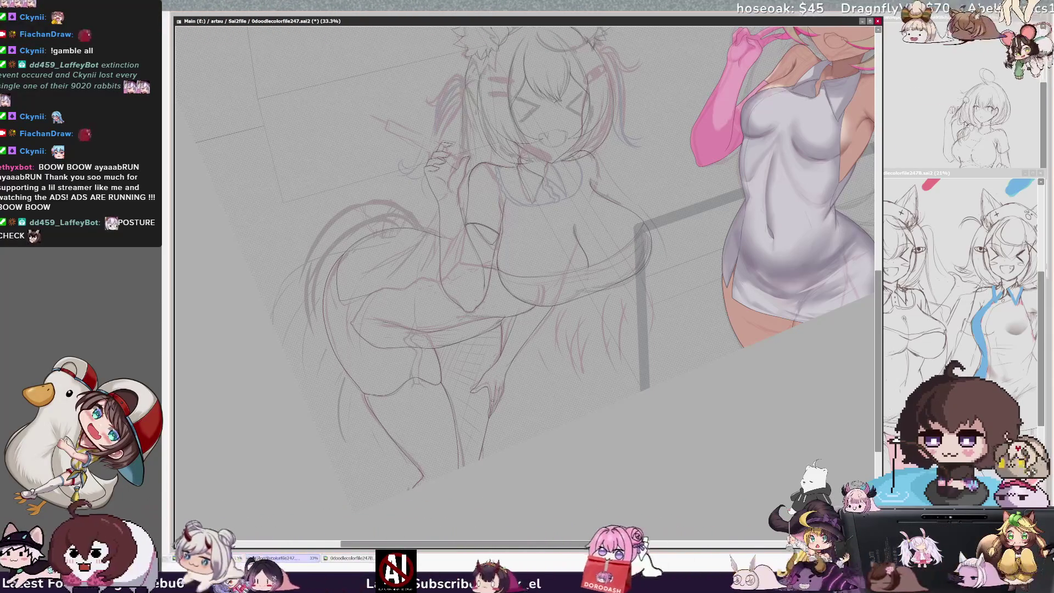
pyautogui.hotkey('ctrl', '+')
pyautogui.hotkey('ctrl', '+')
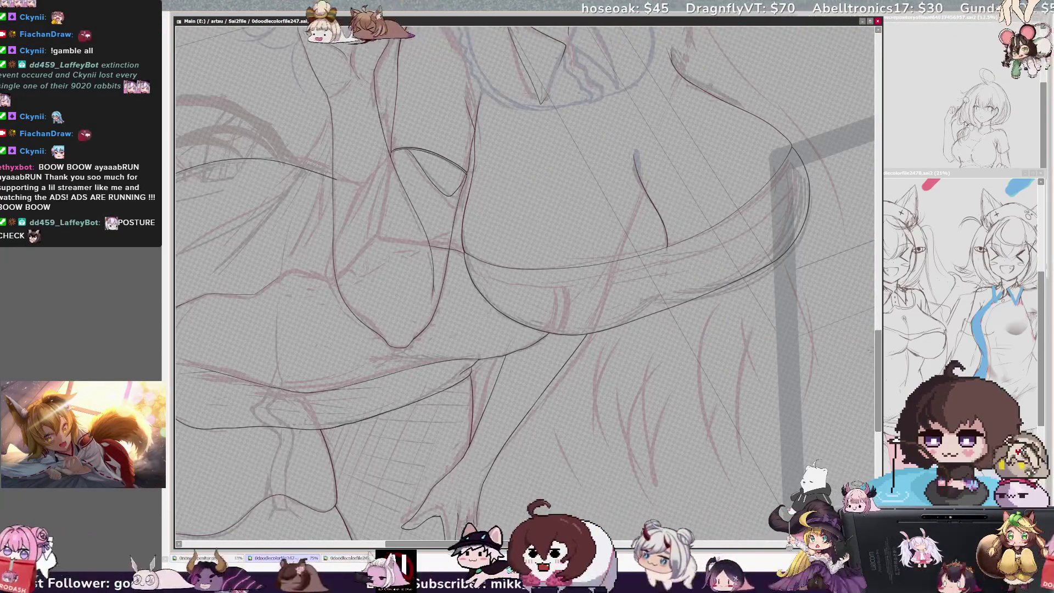
pyautogui.scroll(-3, 549, 275)
pyautogui.press('[')
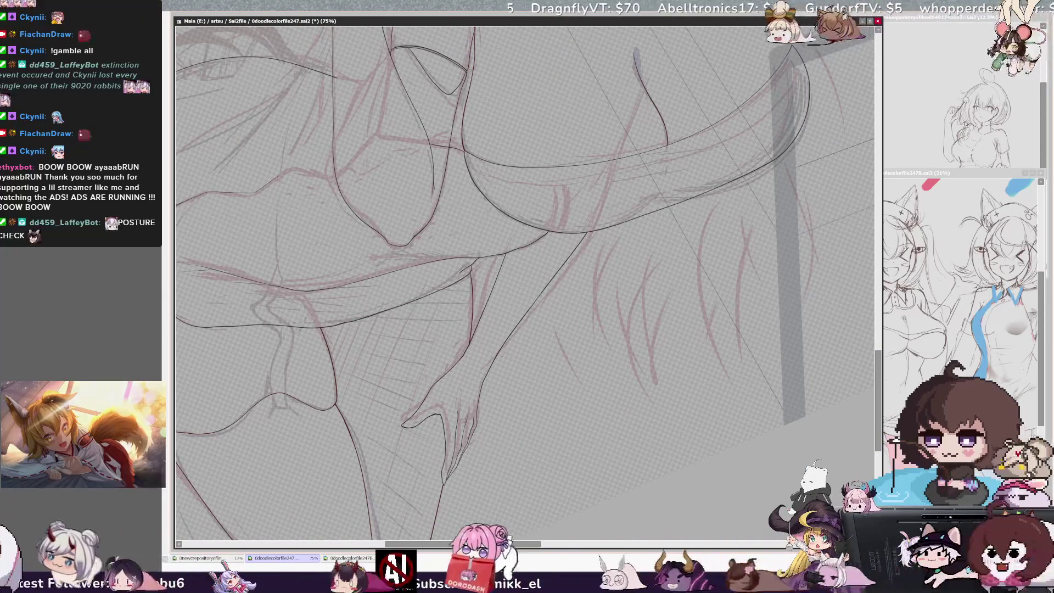
# Rotate the view, mirror-check the lineart, and zoom to 150% on the thigh lines
pyautogui.press('Delete')
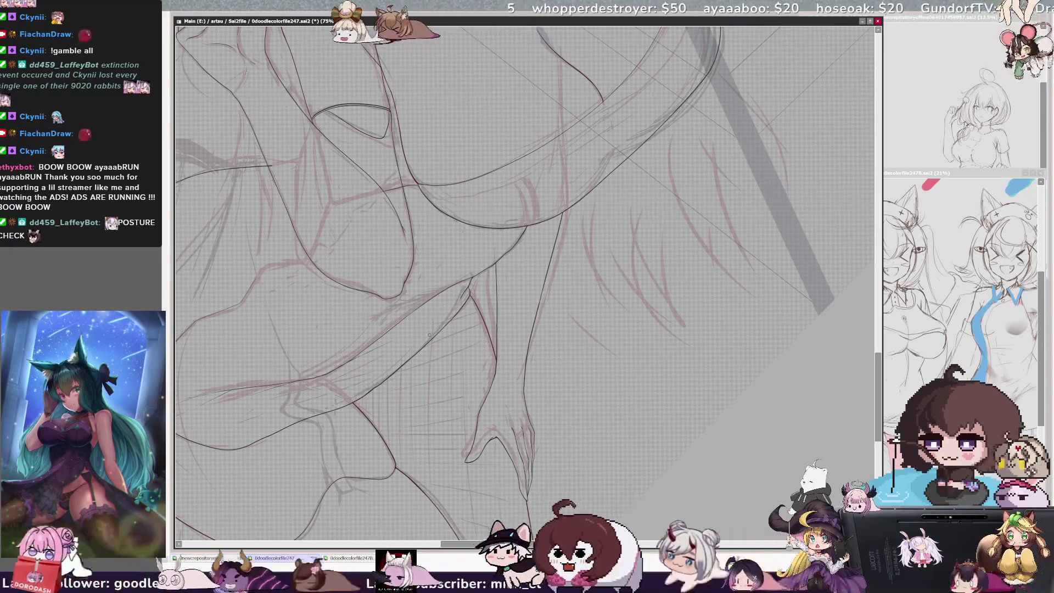
pyautogui.press('h')
pyautogui.press('h')
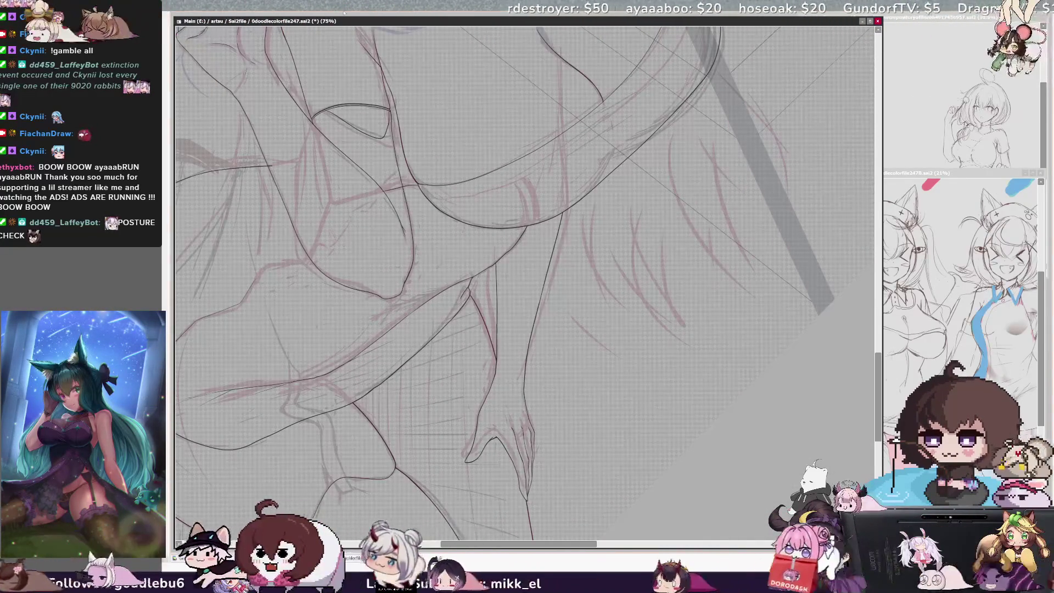
pyautogui.hotkey('ctrl', '+')
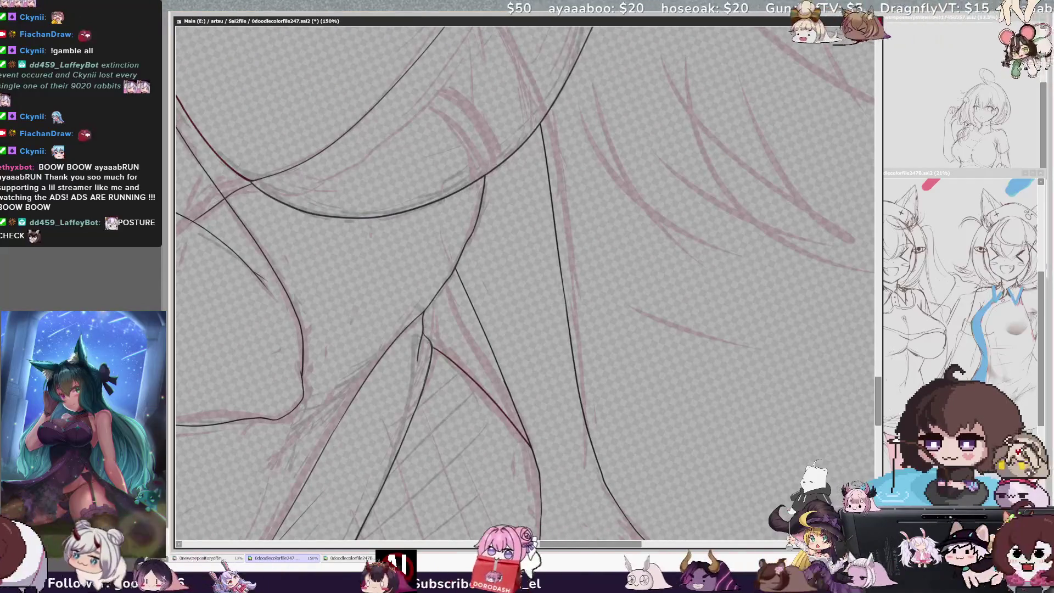
pyautogui.press('h')
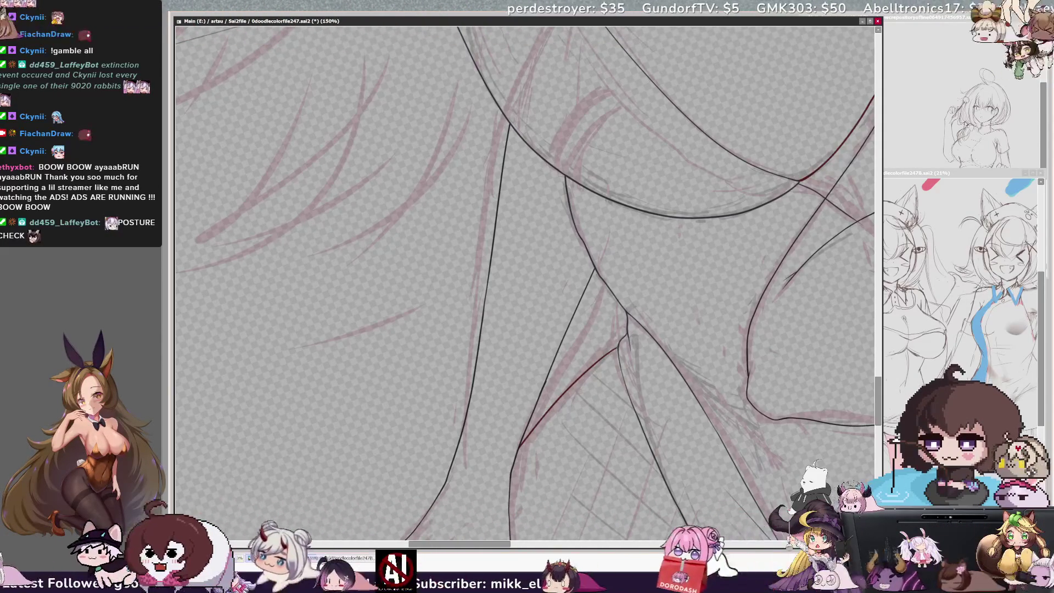
pyautogui.hscroll(5, 421, 458)
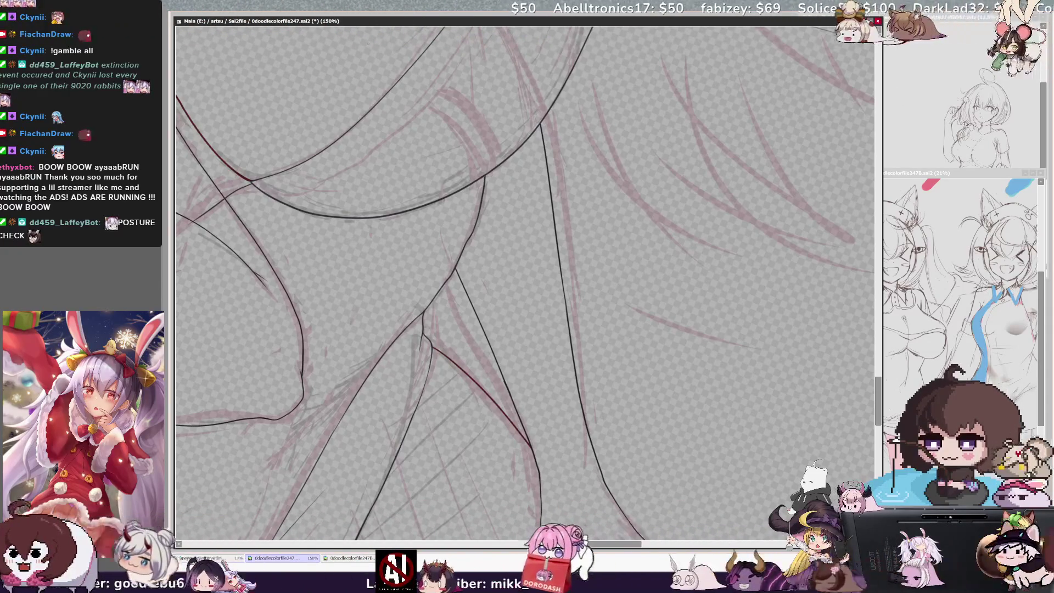
pyautogui.hotkey('ctrl', '-')
pyautogui.hotkey('ctrl', '-')
pyautogui.hotkey('ctrl', '-')
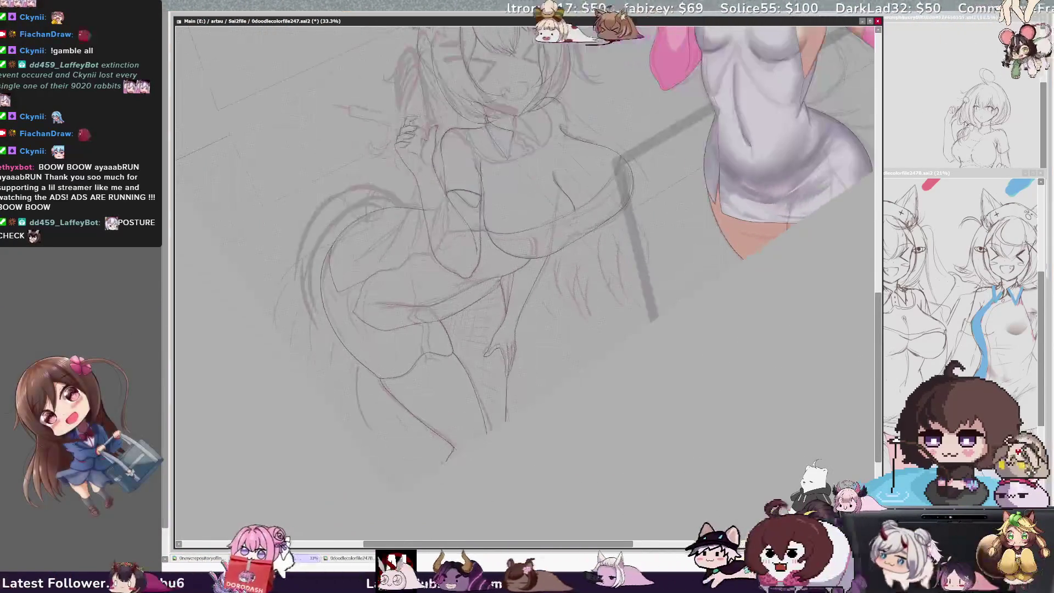
# Rotate and zoom the view to 50%, leaving the brush at a fine size
pyautogui.press('End')
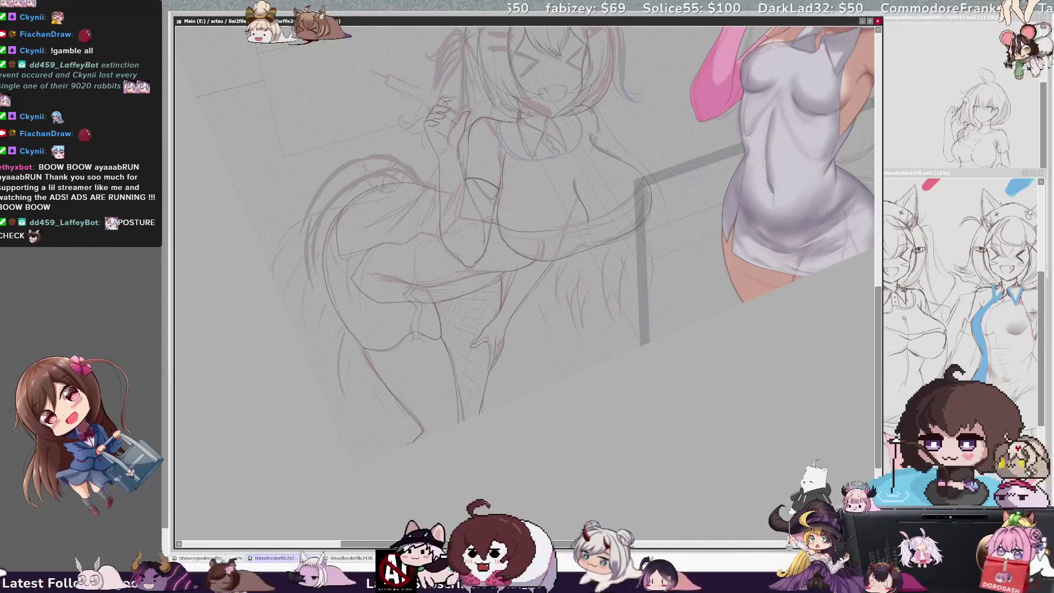
pyautogui.hotkey('ctrl', '+')
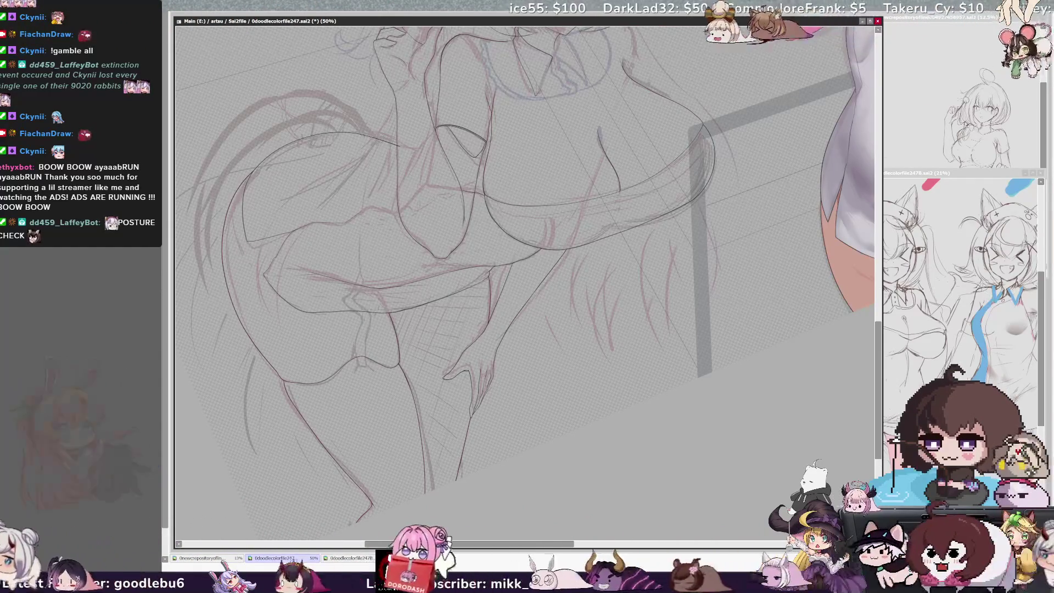
pyautogui.press('[')
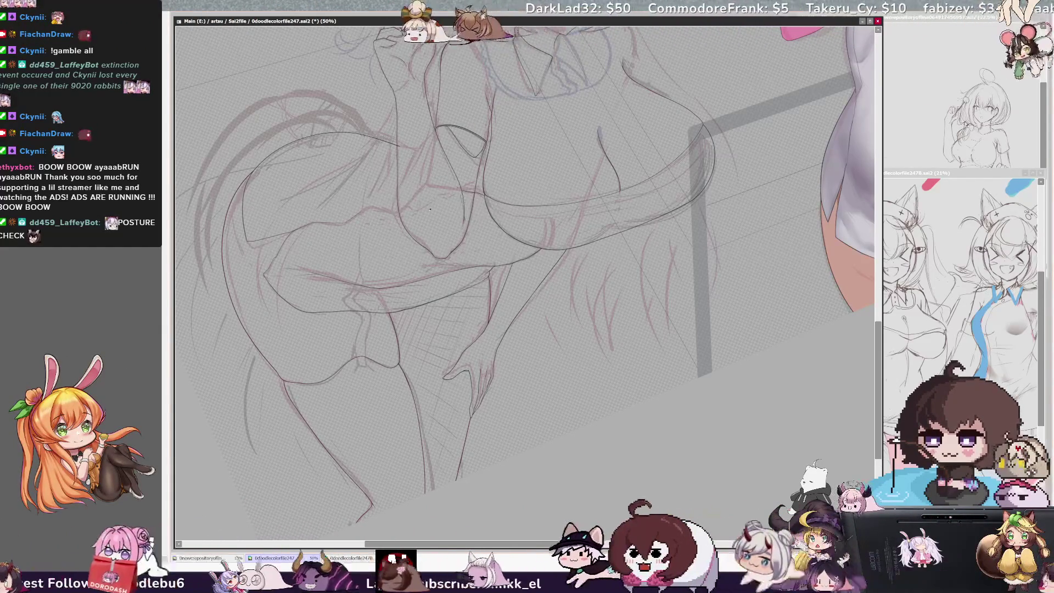
pyautogui.press(']')
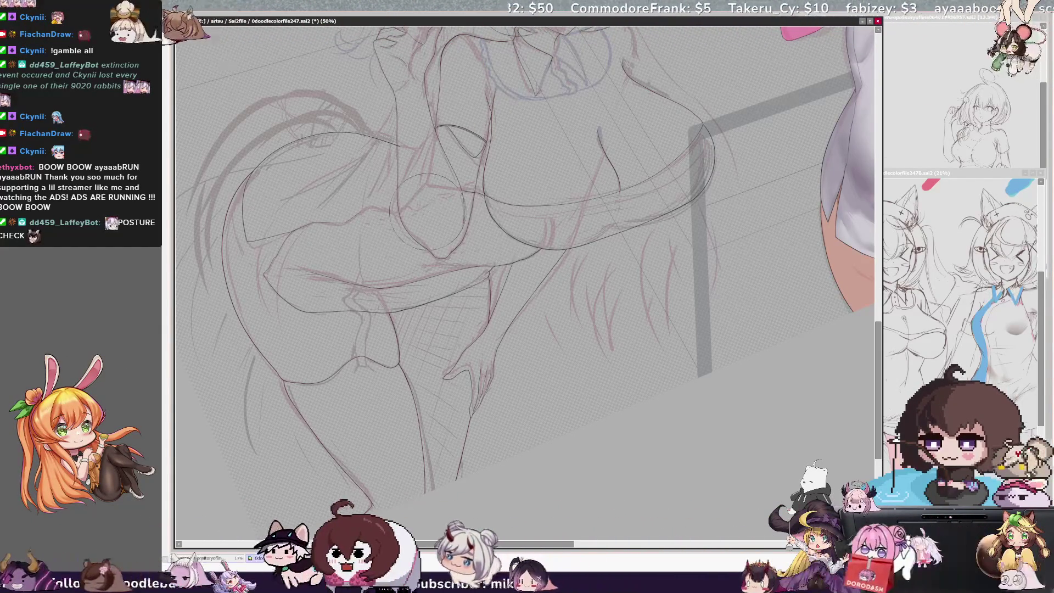
pyautogui.press('[')
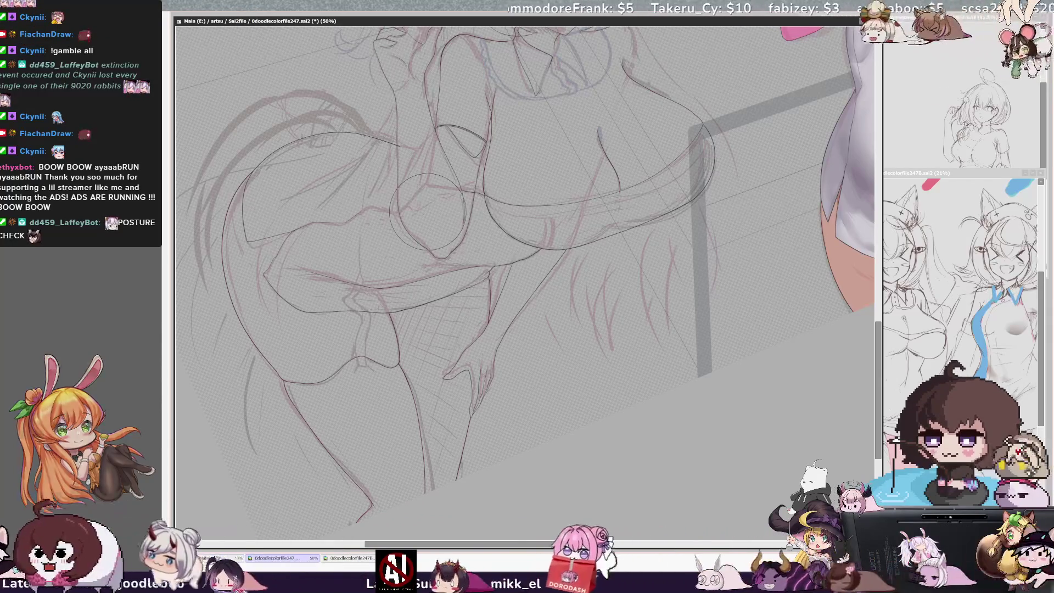
# Mirror the view, restore the hand and arm lines with undo, and add a short ink stroke
pyautogui.moveTo(428, 211); pyautogui.dragTo(420, 311)
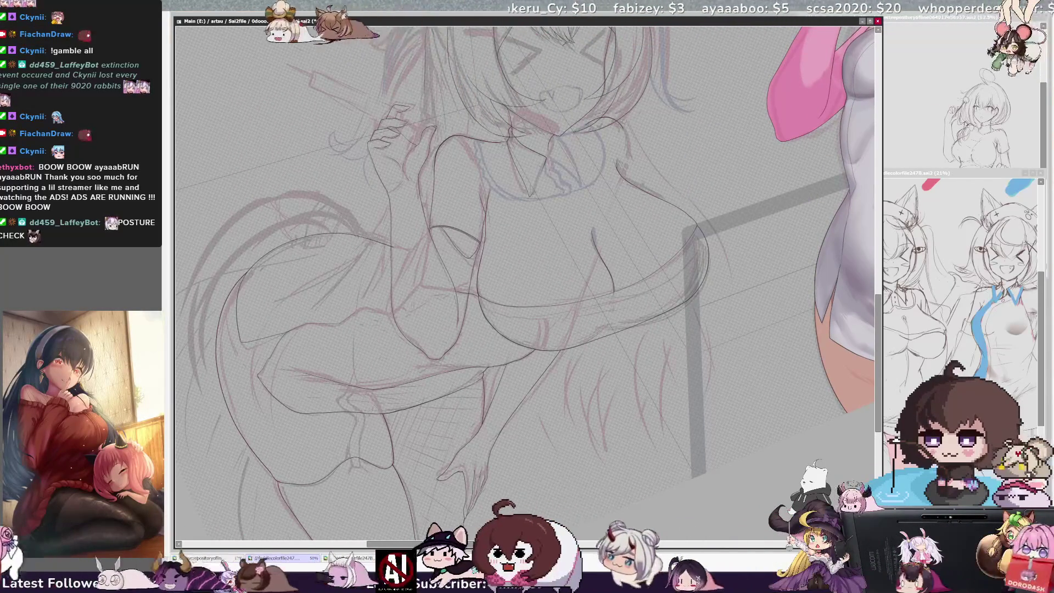
pyautogui.press('h')
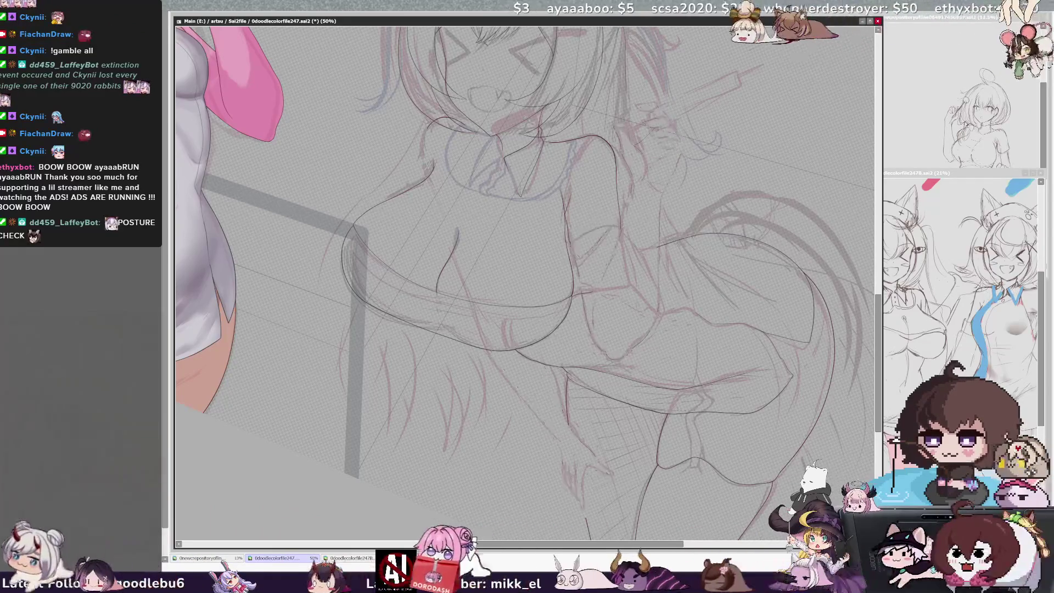
pyautogui.hotkey('ctrl', 'z')
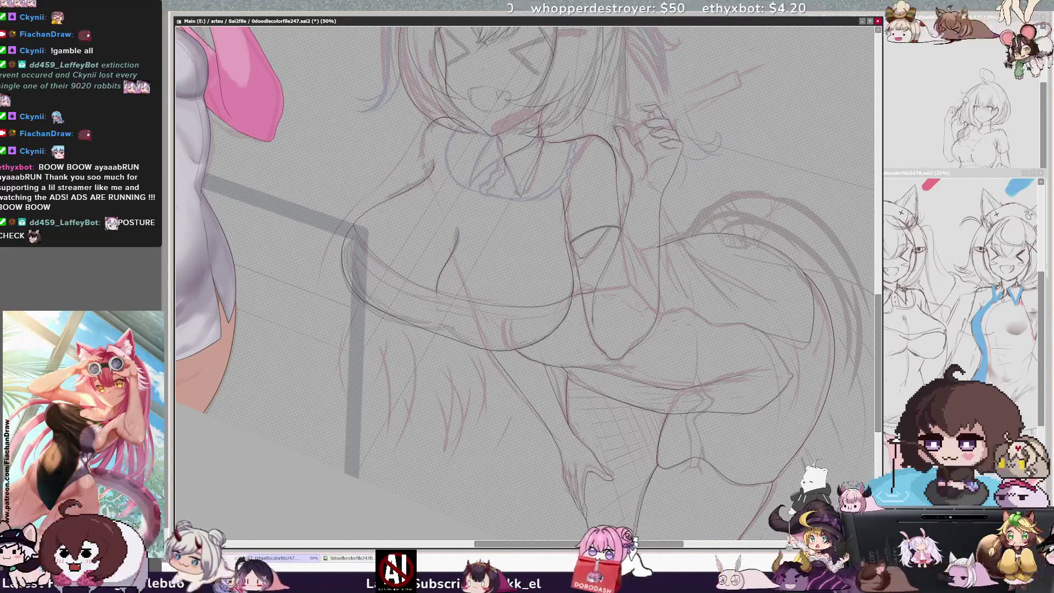
pyautogui.moveTo(430, 123); pyautogui.dragTo(424, 143)
# Zoom to 150% on the chest and extend the waist and side ink curves downward
pyautogui.scroll(2, 524, 282)
pyautogui.moveTo(524, 220)
pyautogui.mouseDown()
pyautogui.moveTo(525, 357)
pyautogui.moveTo(494, 412)
pyautogui.mouseUp()
pyautogui.scroll(1, 499, 167)
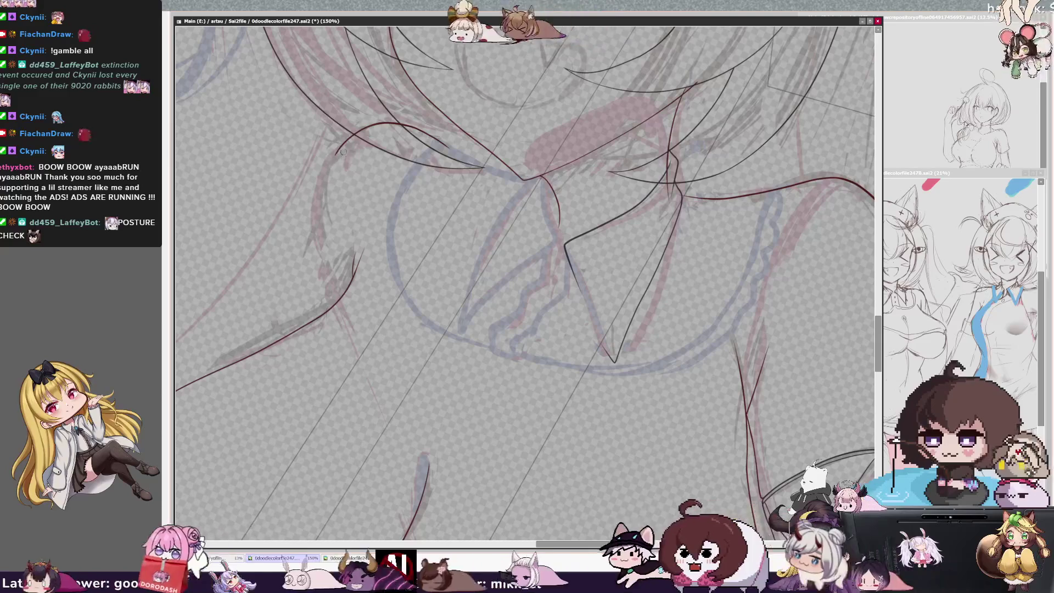
pyautogui.moveTo(336, 155); pyautogui.dragTo(337, 297)
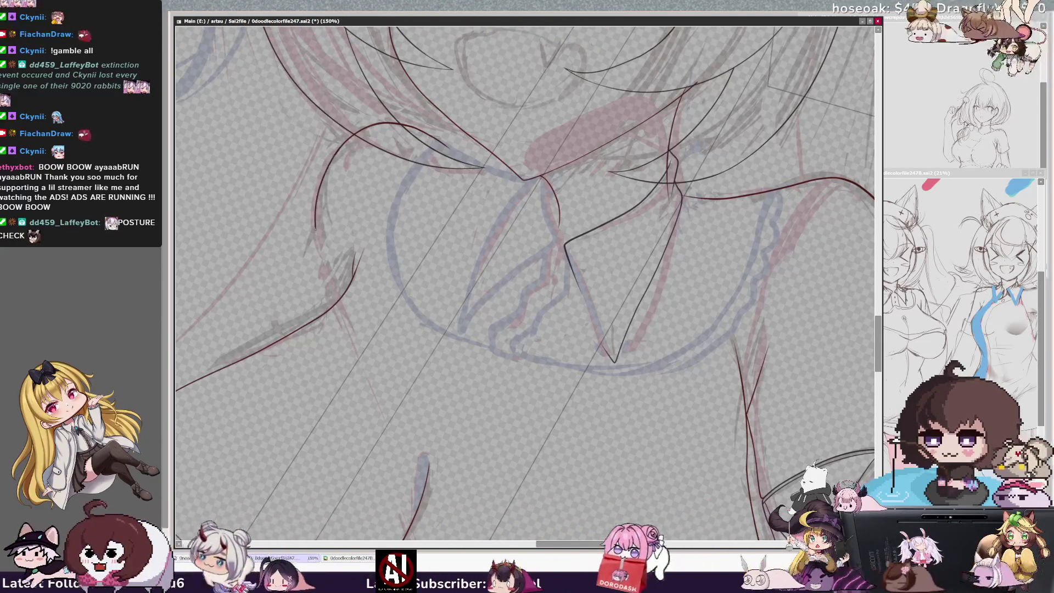
pyautogui.moveTo(316, 227); pyautogui.dragTo(336, 294)
pyautogui.moveTo(336, 155); pyautogui.dragTo(317, 195)
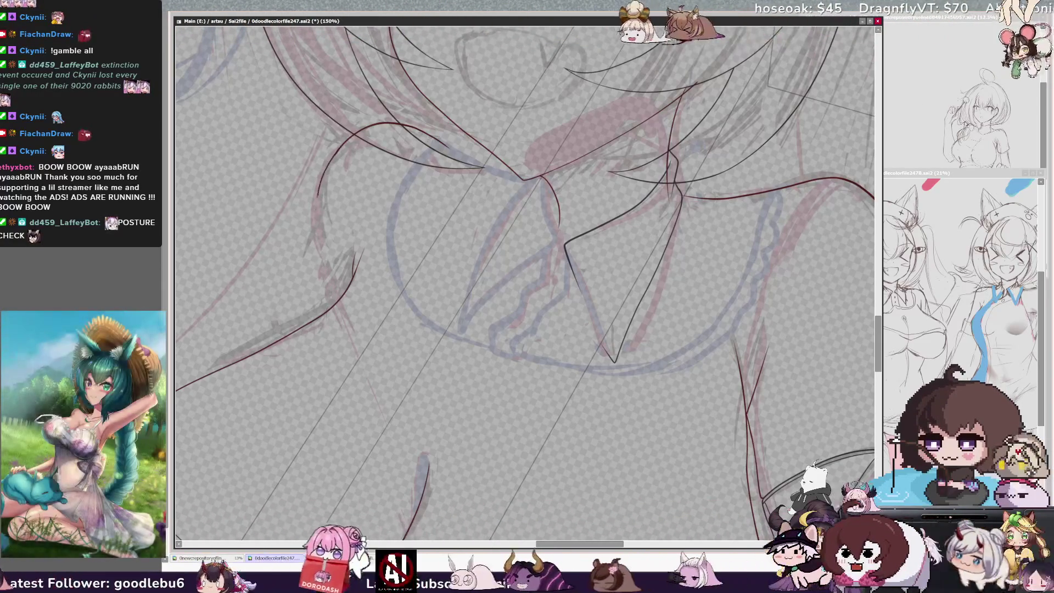
# Rotate the view, extend the curve near the bottom, and zoom back out to 100%
pyautogui.press('Home')
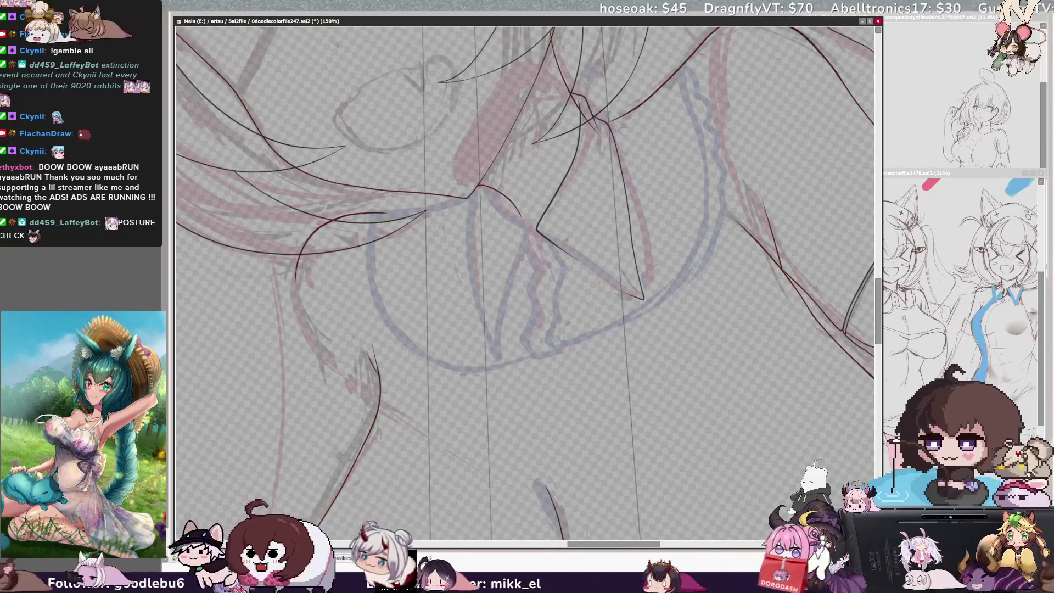
pyautogui.moveTo(294, 287); pyautogui.dragTo(300, 319)
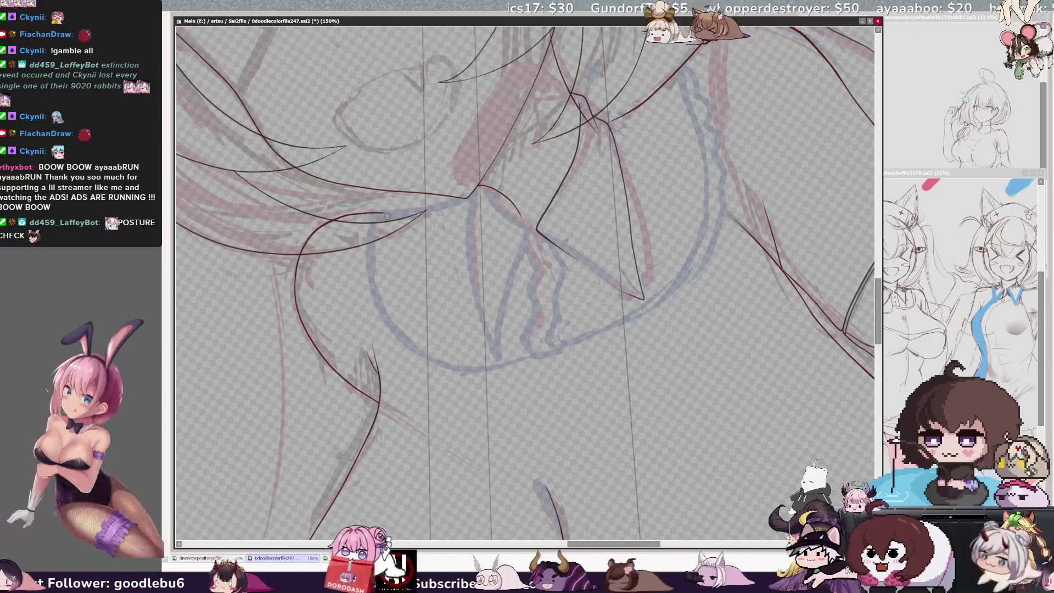
pyautogui.scroll(-3, 524, 283)
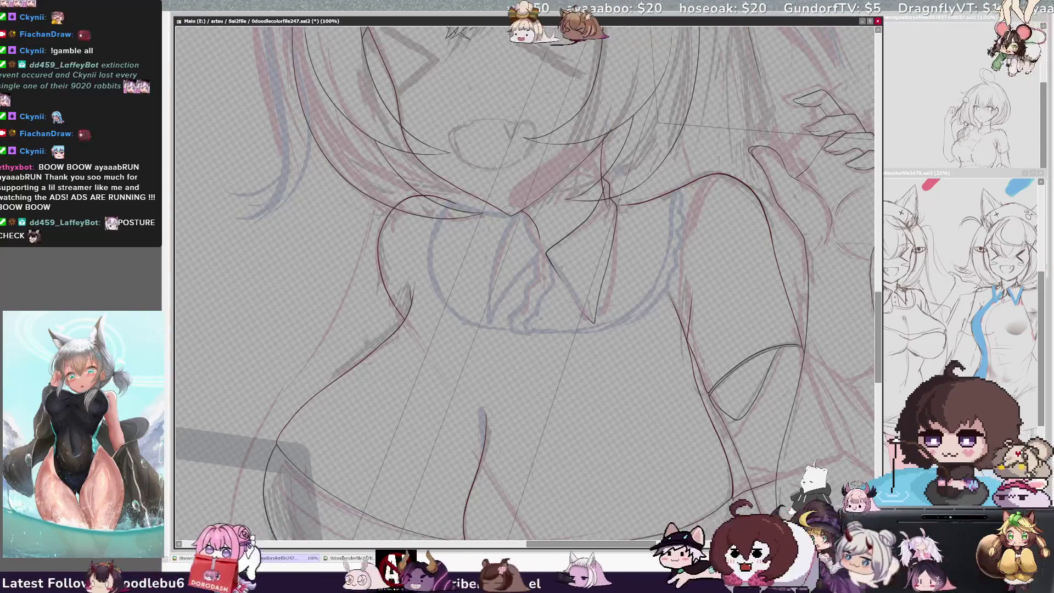
# Pan to the ribbon and hip area and zoom in to 150%
pyautogui.moveTo(568, 545); pyautogui.dragTo(583, 547)
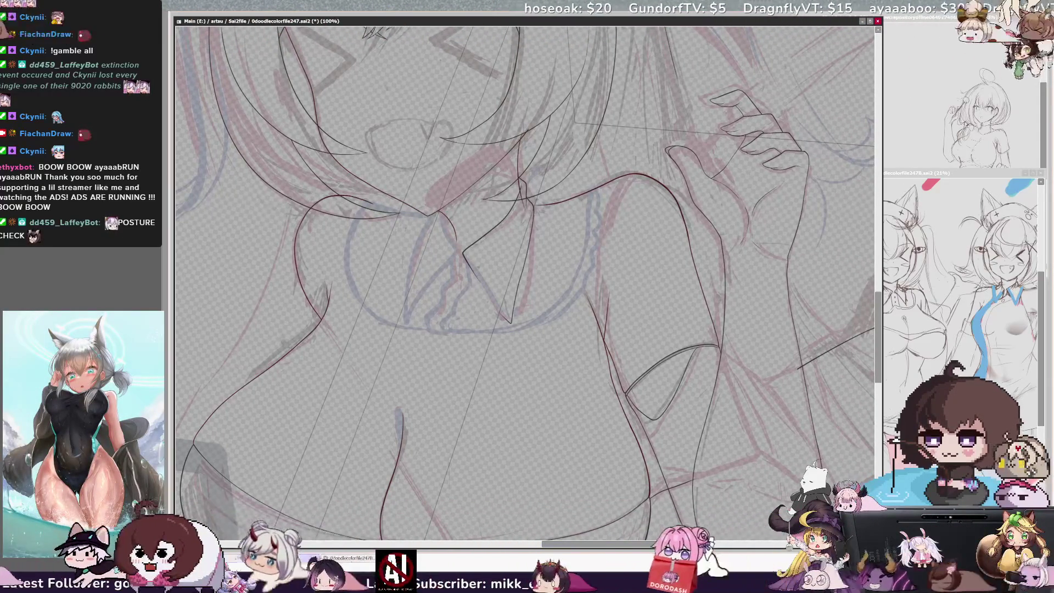
pyautogui.hotkey('ctrl', '+')
pyautogui.hotkey('ctrl', '+')
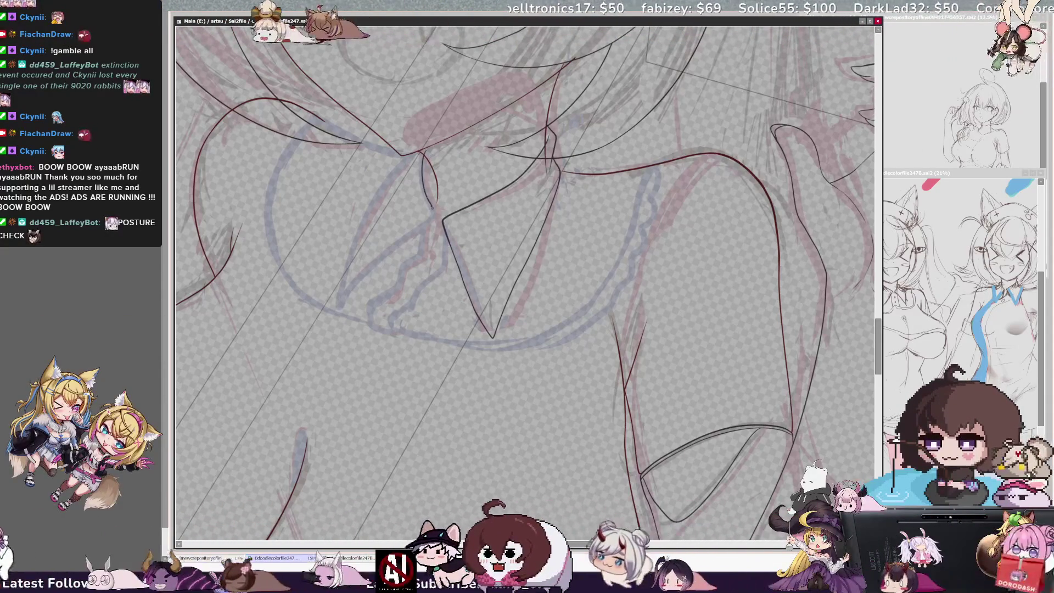
# Ink the ribbon tails and carry the right-side outline down across the thigh
pyautogui.moveTo(426, 180)
pyautogui.mouseDown()
pyautogui.moveTo(432, 211)
pyautogui.moveTo(339, 306)
pyautogui.mouseUp()
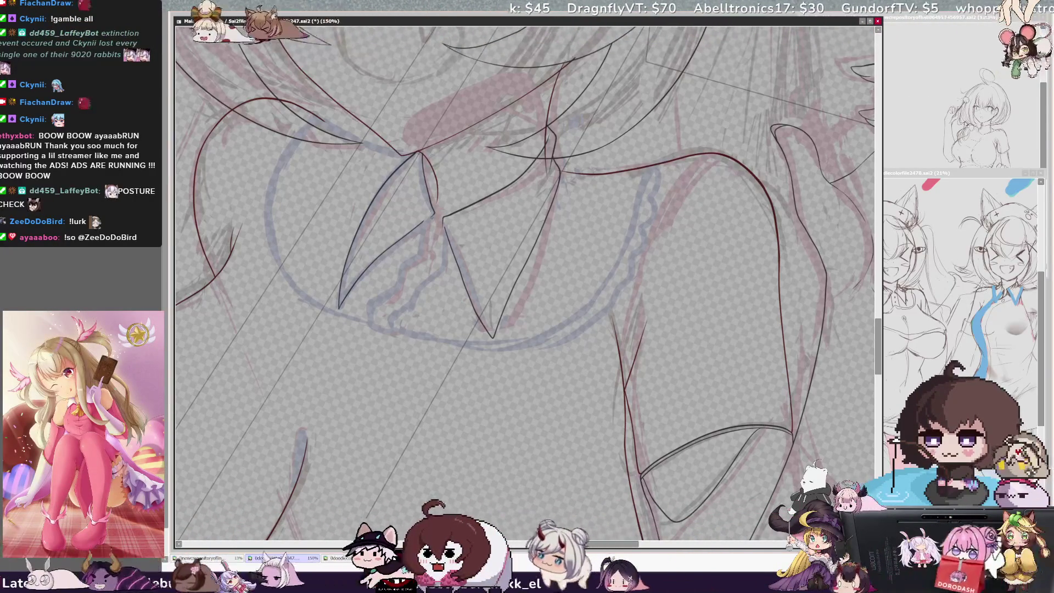
pyautogui.moveTo(306, 438); pyautogui.dragTo(268, 540)
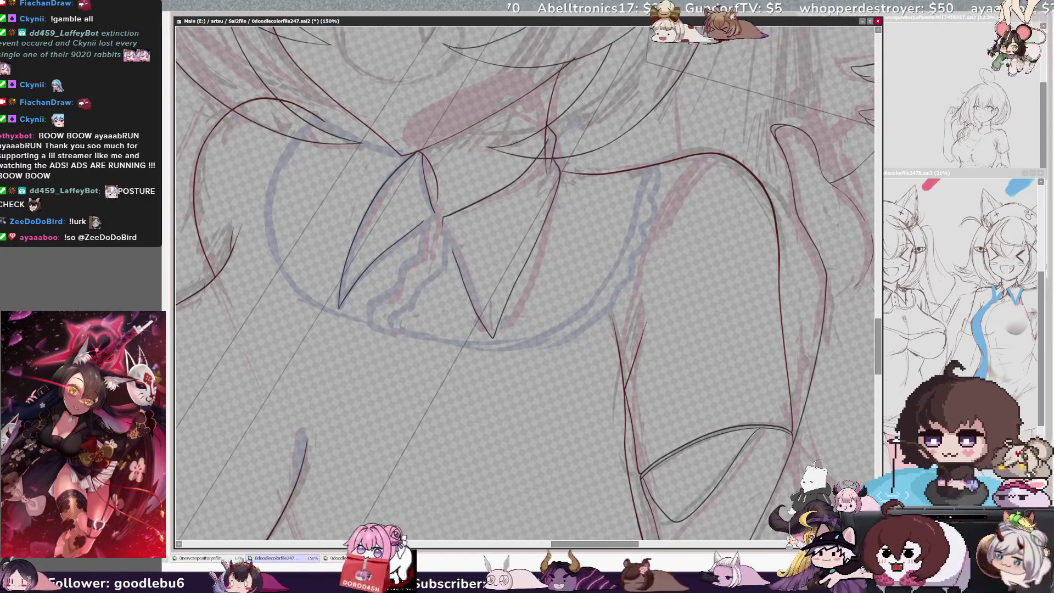
pyautogui.moveTo(443, 219); pyautogui.dragTo(445, 236)
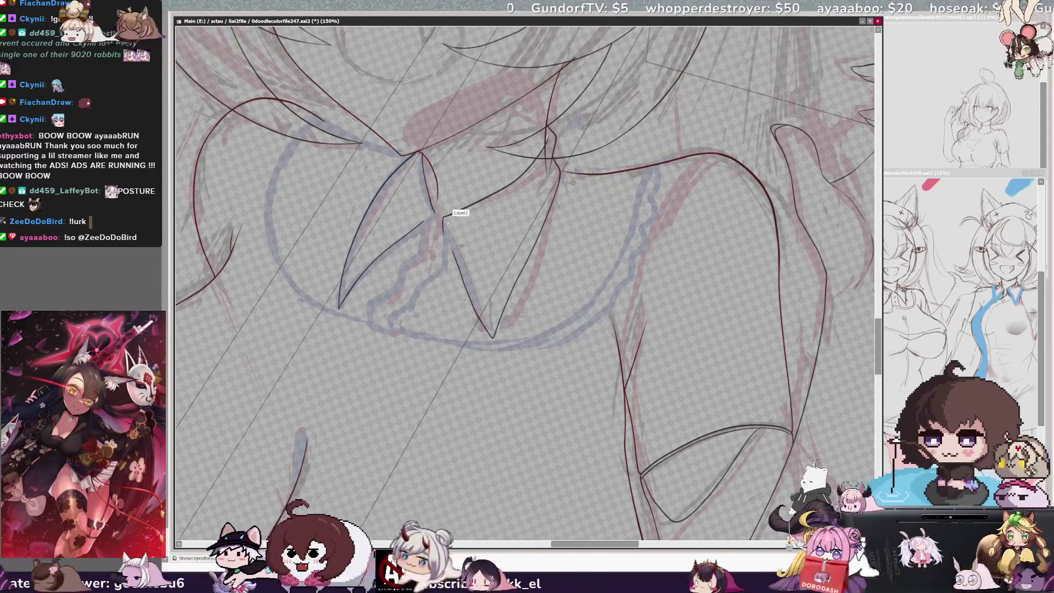
pyautogui.moveTo(444, 233); pyautogui.dragTo(446, 254)
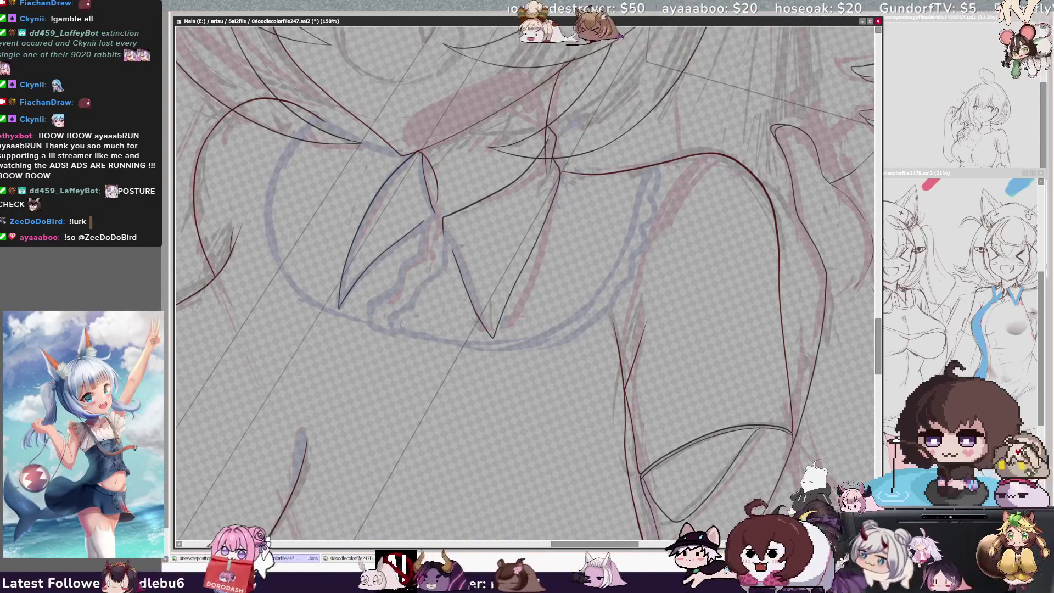
pyautogui.moveTo(444, 238)
pyautogui.mouseDown()
pyautogui.moveTo(444, 257)
pyautogui.moveTo(396, 324)
pyautogui.mouseUp()
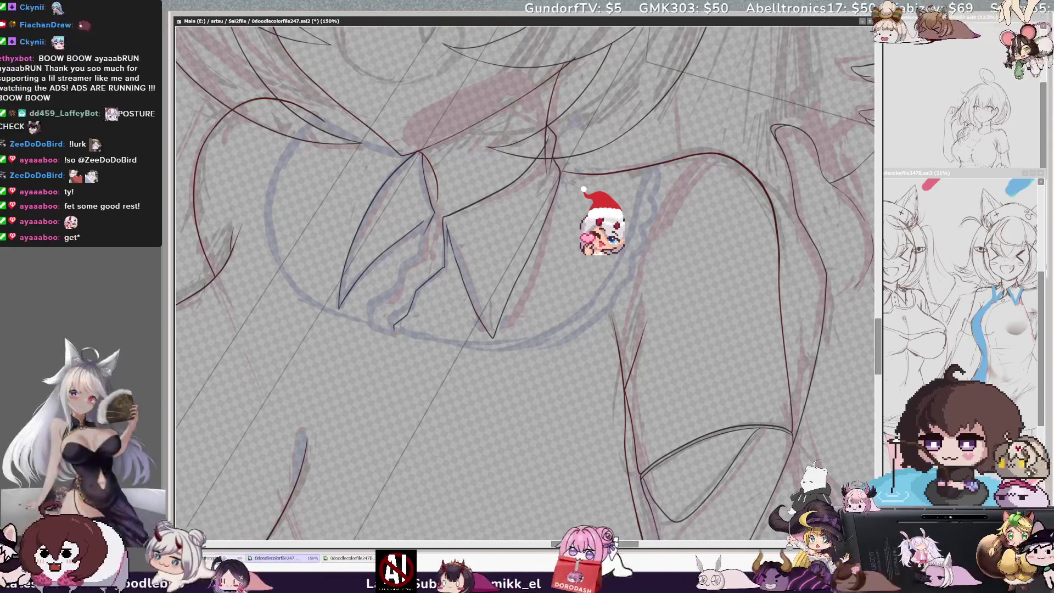
pyautogui.press('Delete')
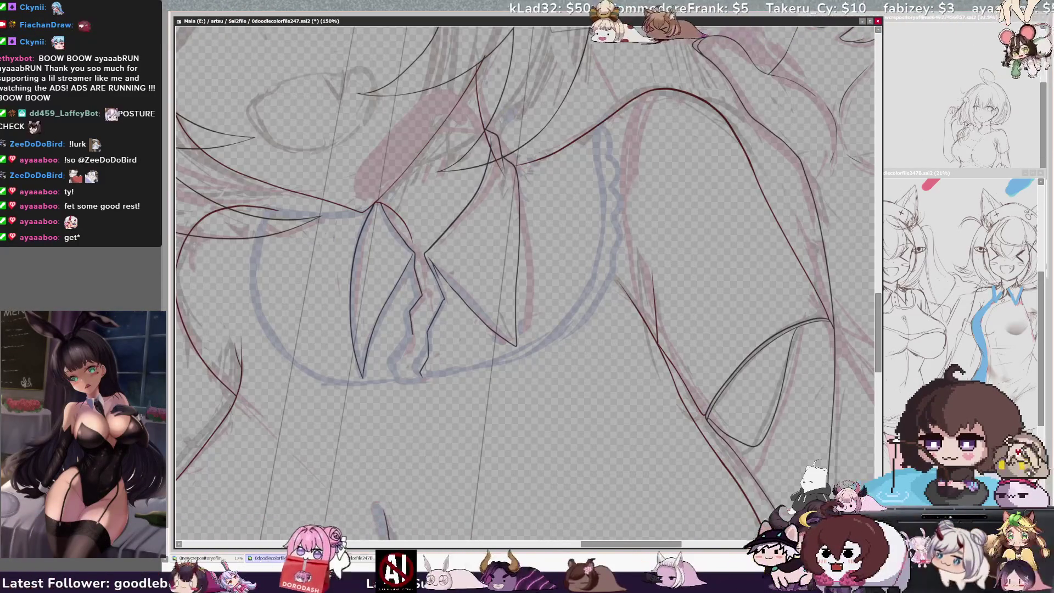
# Add a short stroke near the thigh and a long curved outline down the right side
pyautogui.press('End')
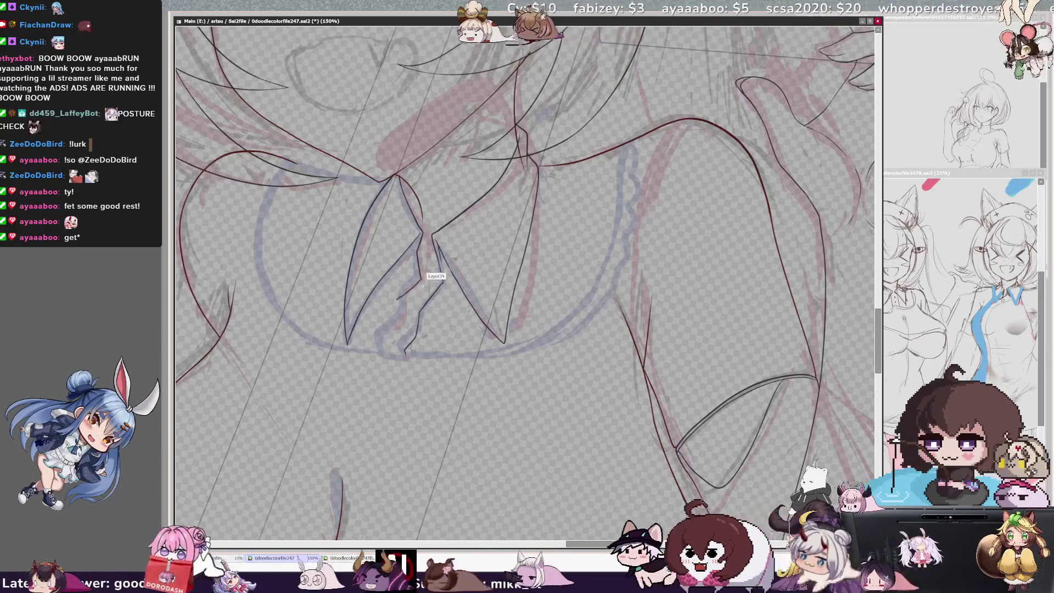
pyautogui.moveTo(428, 294); pyautogui.dragTo(410, 300)
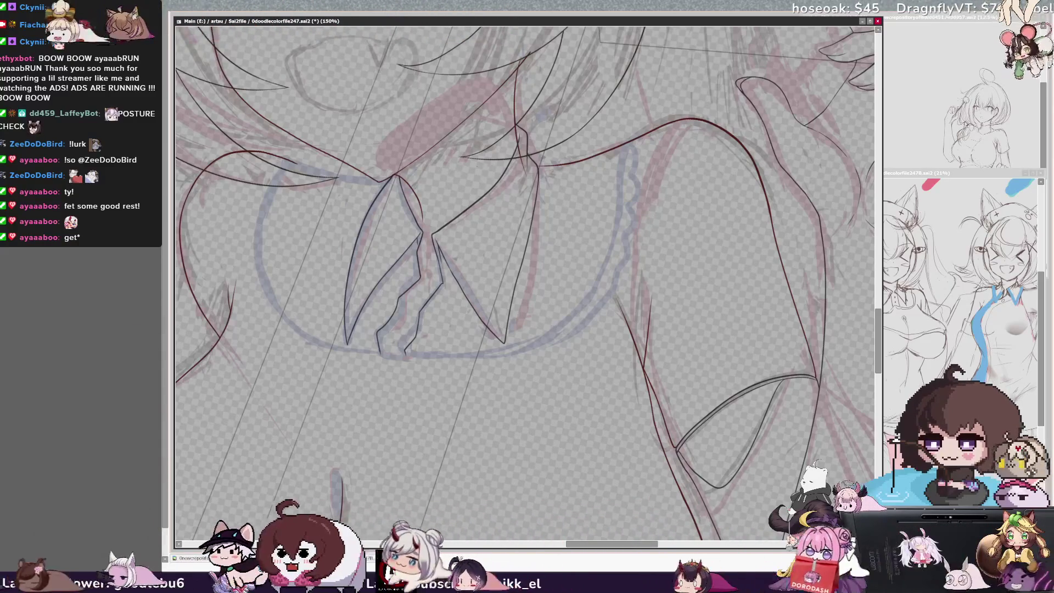
pyautogui.press('End')
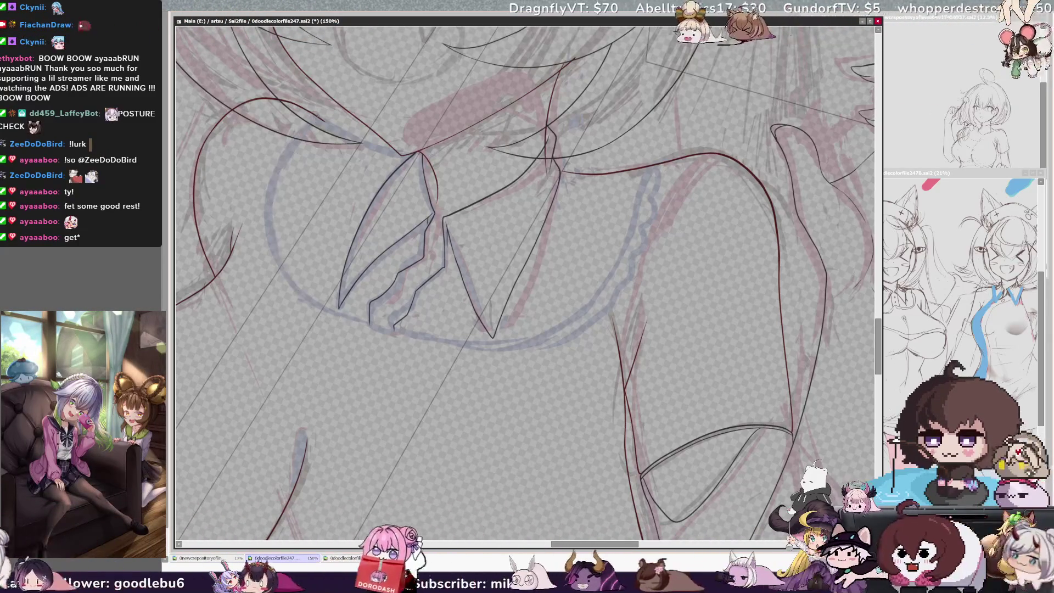
pyautogui.moveTo(320, 117)
pyautogui.mouseDown()
pyautogui.moveTo(317, 293)
pyautogui.moveTo(371, 325)
pyautogui.mouseUp()
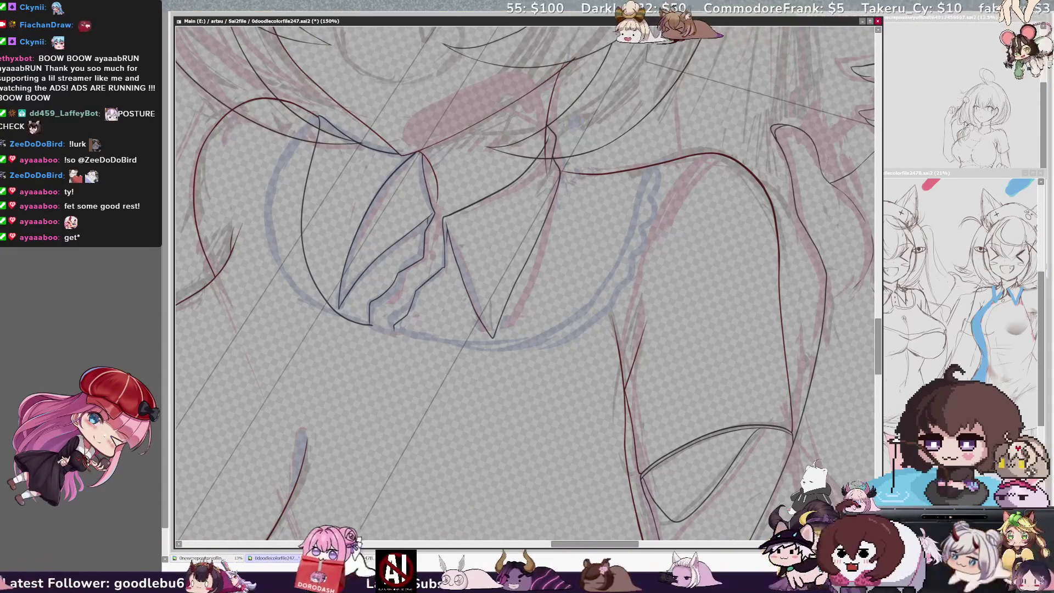
# Mirror-check the lines, undo the stray stroke near the hip, and ink a line beneath the collar
pyautogui.press('h')
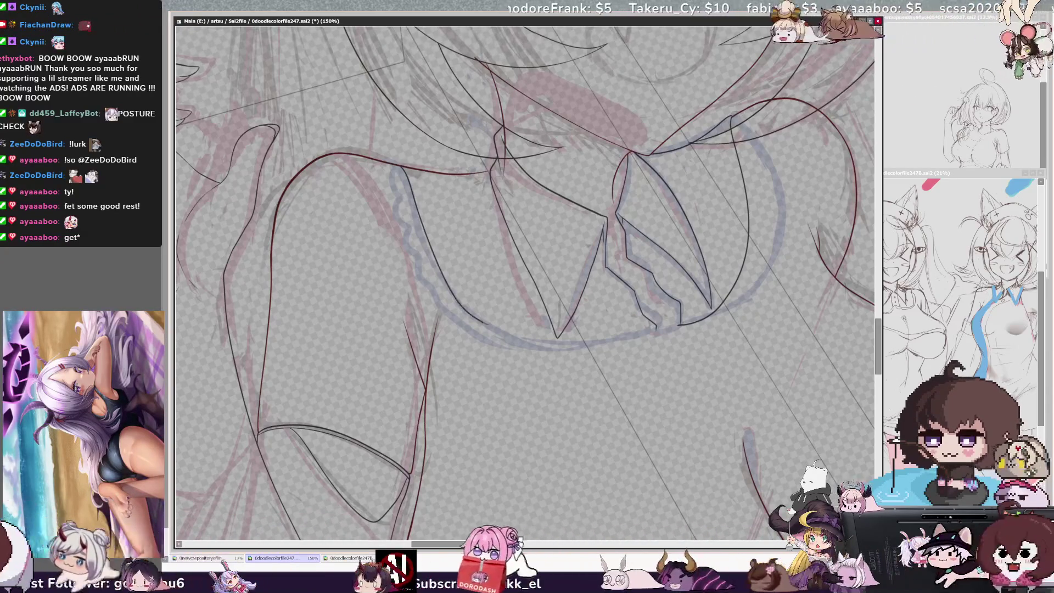
pyautogui.press('h')
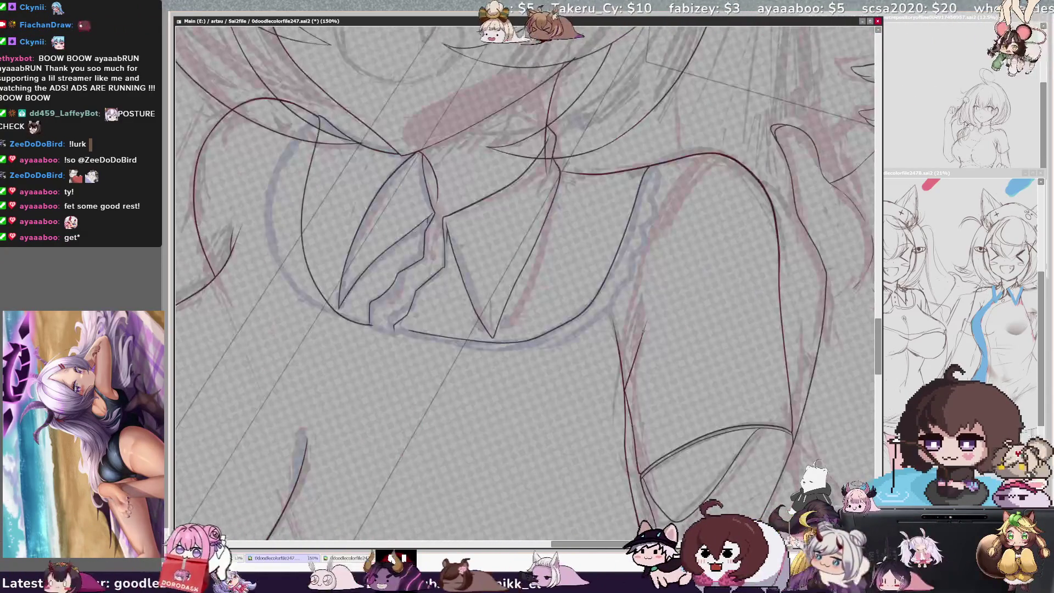
pyautogui.hotkey('ctrl', 'z')
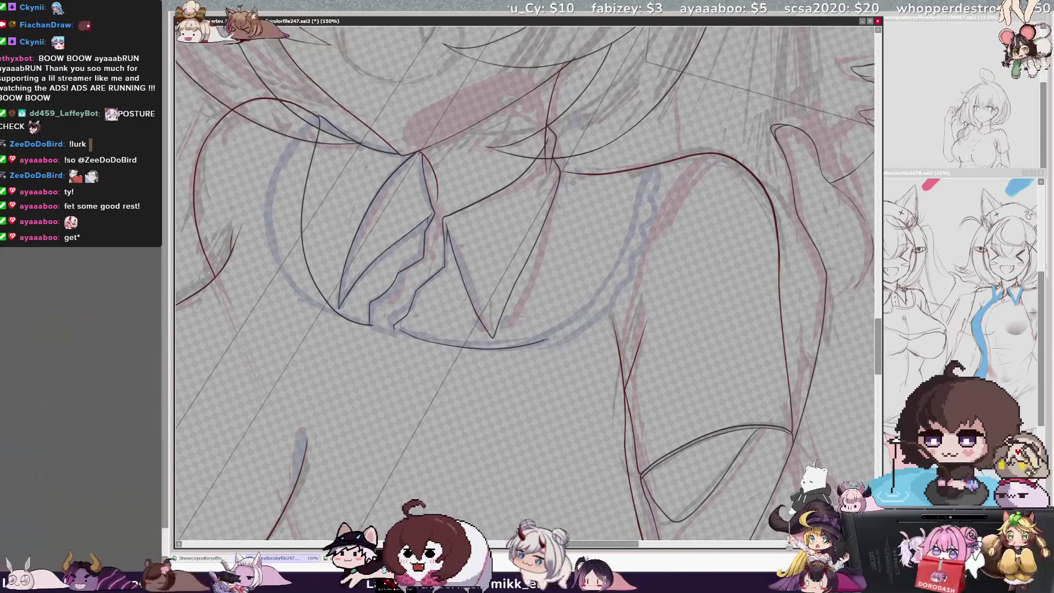
pyautogui.hotkey('ctrl', 'y')
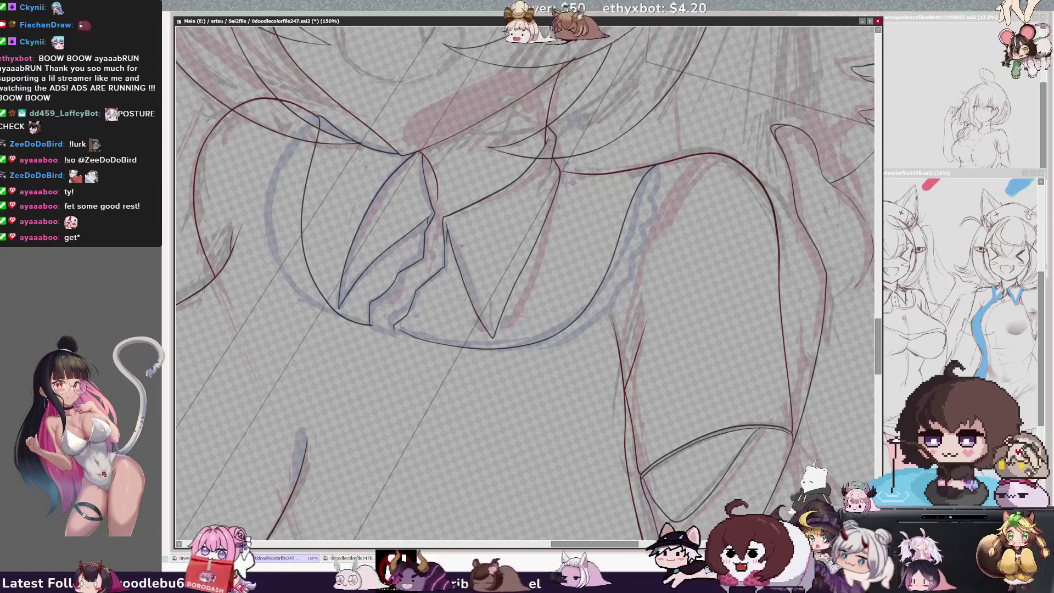
pyautogui.press('h')
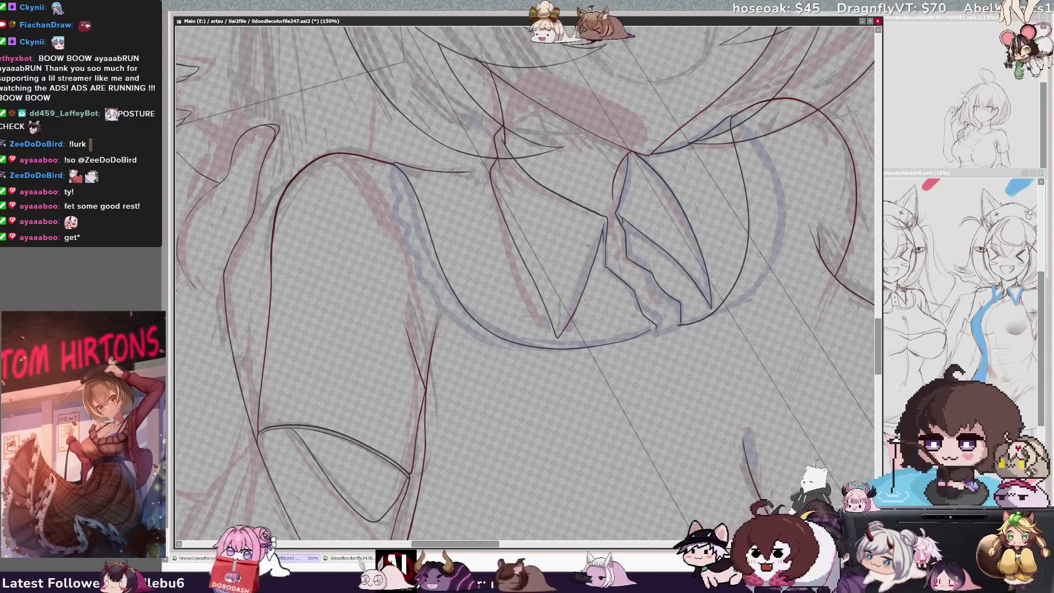
pyautogui.press('h')
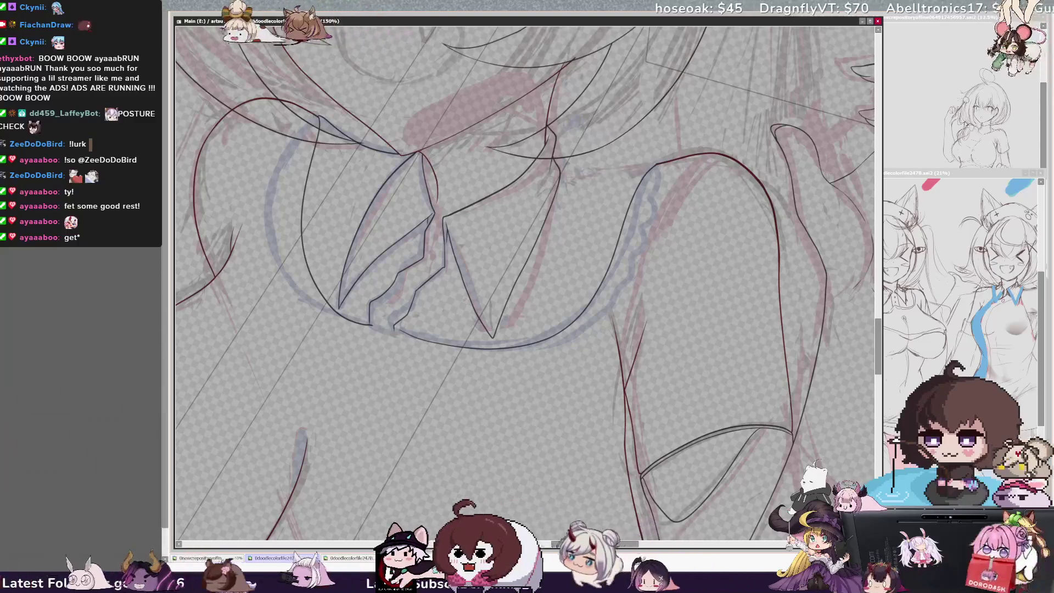
pyautogui.hotkey('ctrl', 'z')
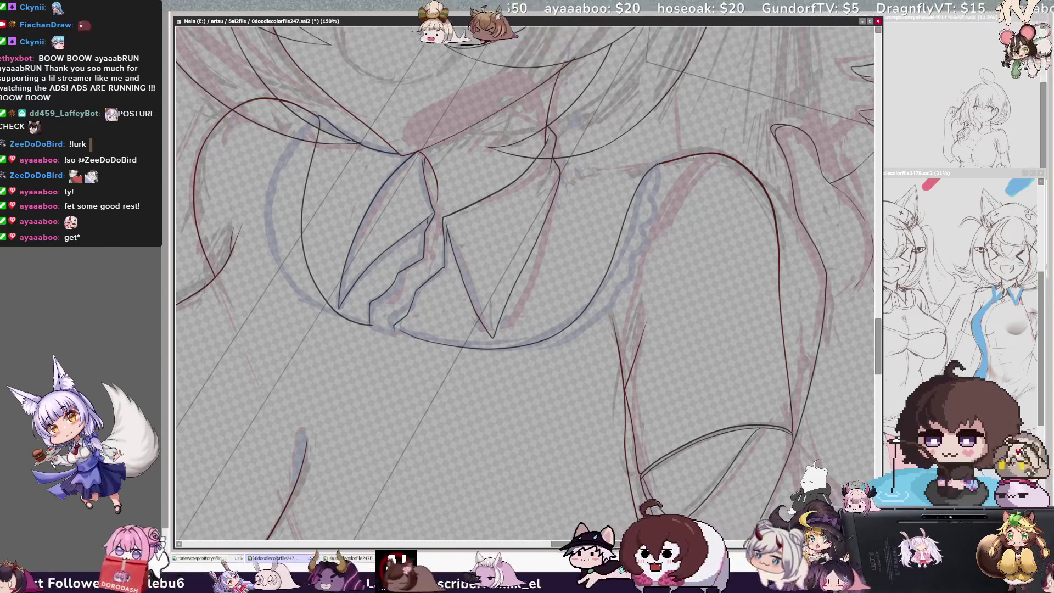
pyautogui.moveTo(556, 159); pyautogui.dragTo(660, 163)
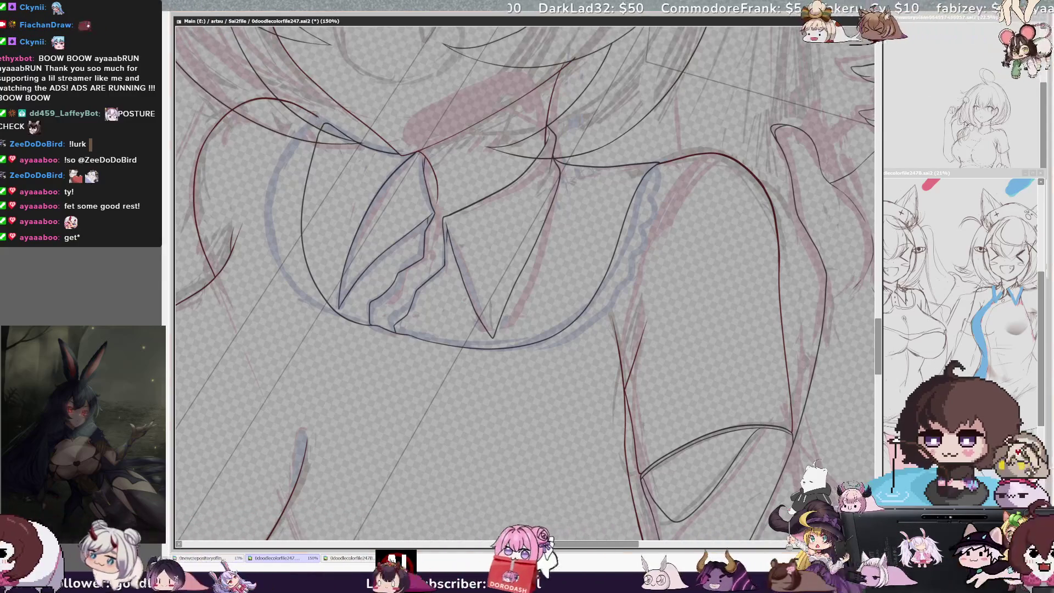
# Zoom out with the view turned back upright, then add ink strokes around the ears and head
pyautogui.press('Delete')
pyautogui.press('Delete')
pyautogui.press('Delete')
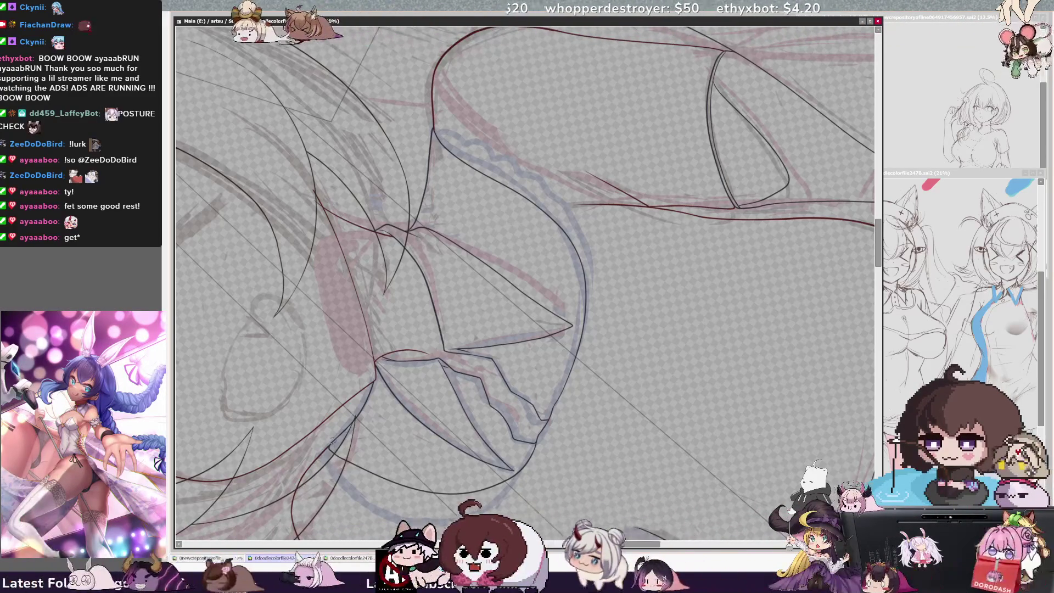
pyautogui.scroll(-4, 354, 428)
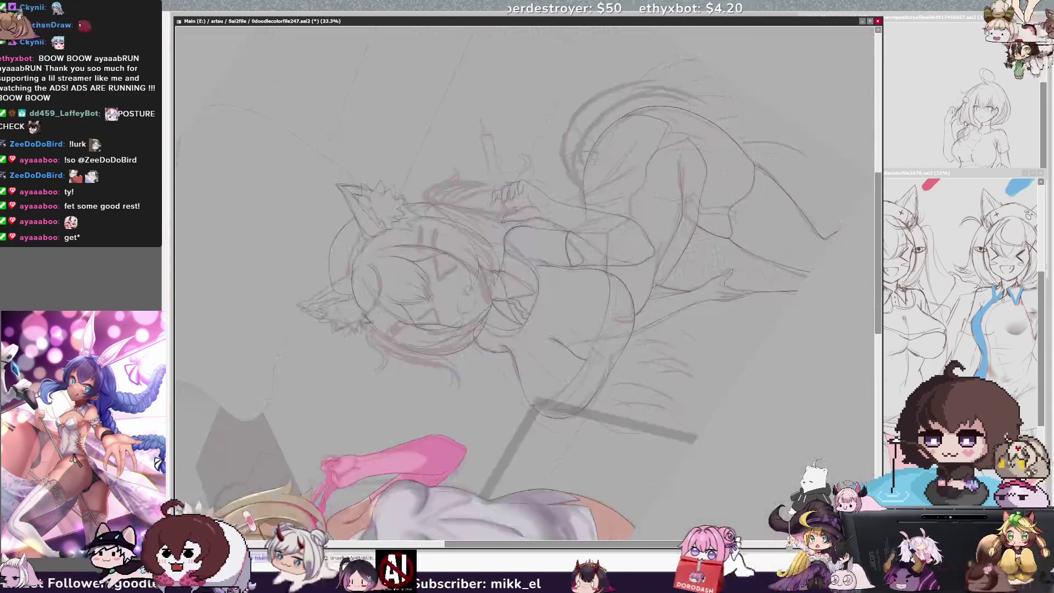
pyautogui.press('End')
pyautogui.press('End')
pyautogui.press('End')
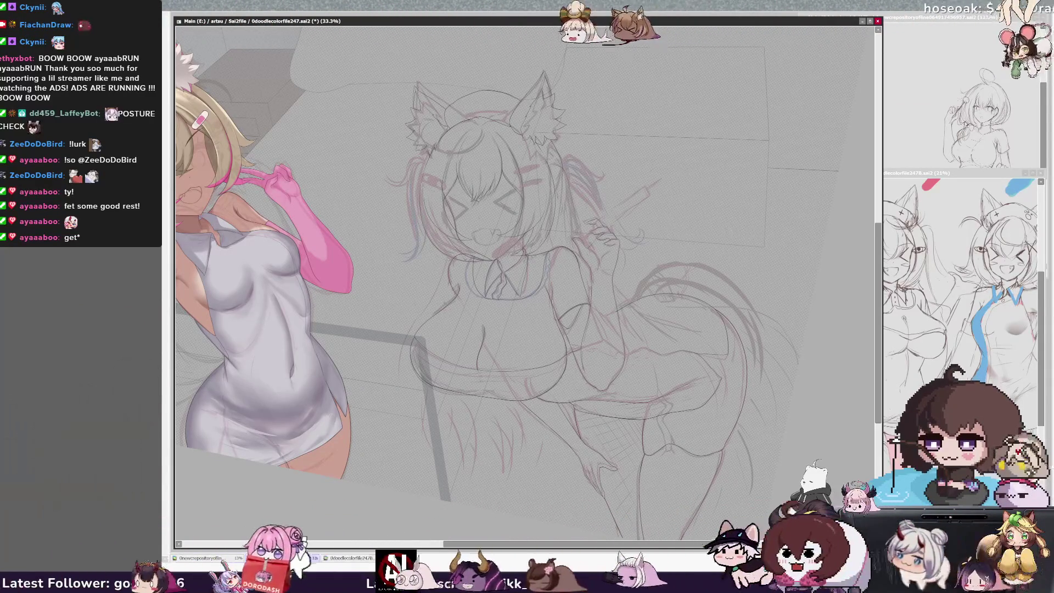
pyautogui.moveTo(560, 74); pyautogui.dragTo(547, 110)
pyautogui.moveTo(458, 172); pyautogui.dragTo(492, 200)
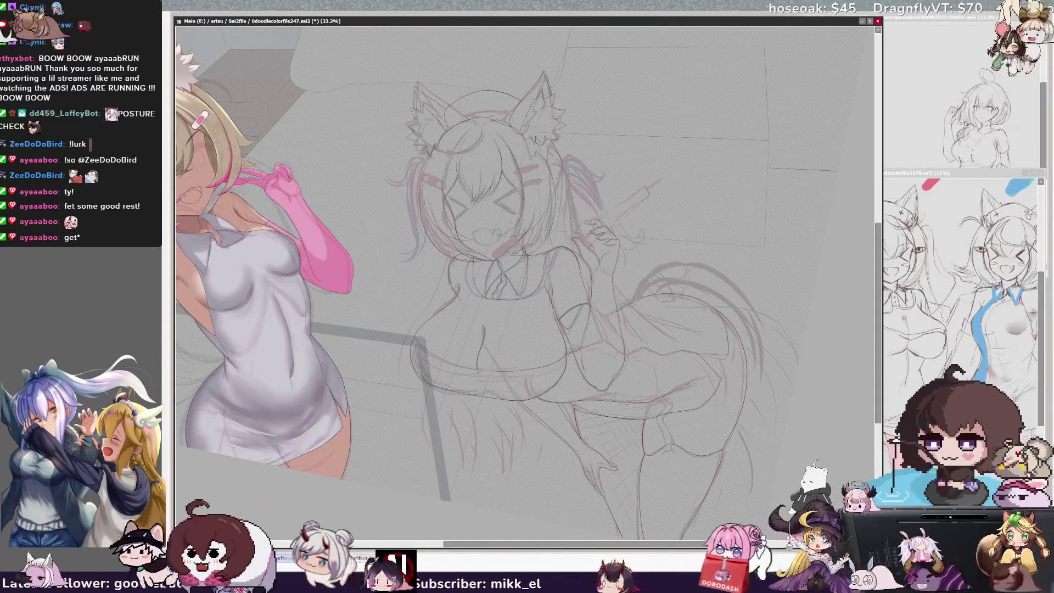
# At 100% on the face, undo the left face outline and redraw it slightly further right
pyautogui.scroll(3, 520, 294)
pyautogui.moveTo(604, 219)
pyautogui.mouseDown()
pyautogui.moveTo(292, 435)
pyautogui.moveTo(692, 478)
pyautogui.mouseUp()
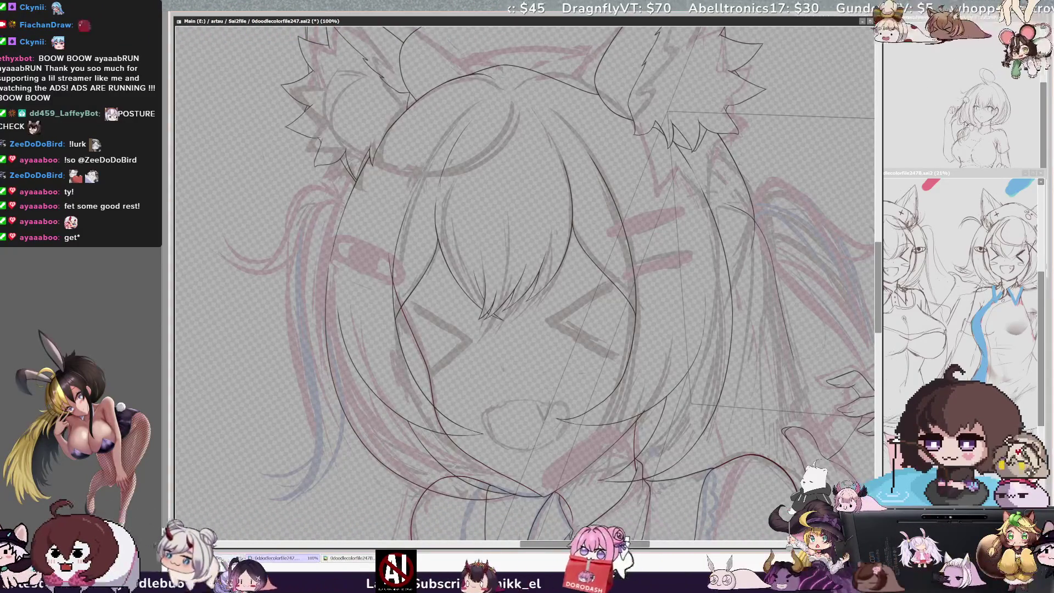
pyautogui.hotkey('ctrl', 'z')
pyautogui.moveTo(359, 173)
pyautogui.mouseDown()
pyautogui.moveTo(326, 363)
pyautogui.moveTo(327, 250)
pyautogui.moveTo(362, 157)
pyautogui.mouseUp()
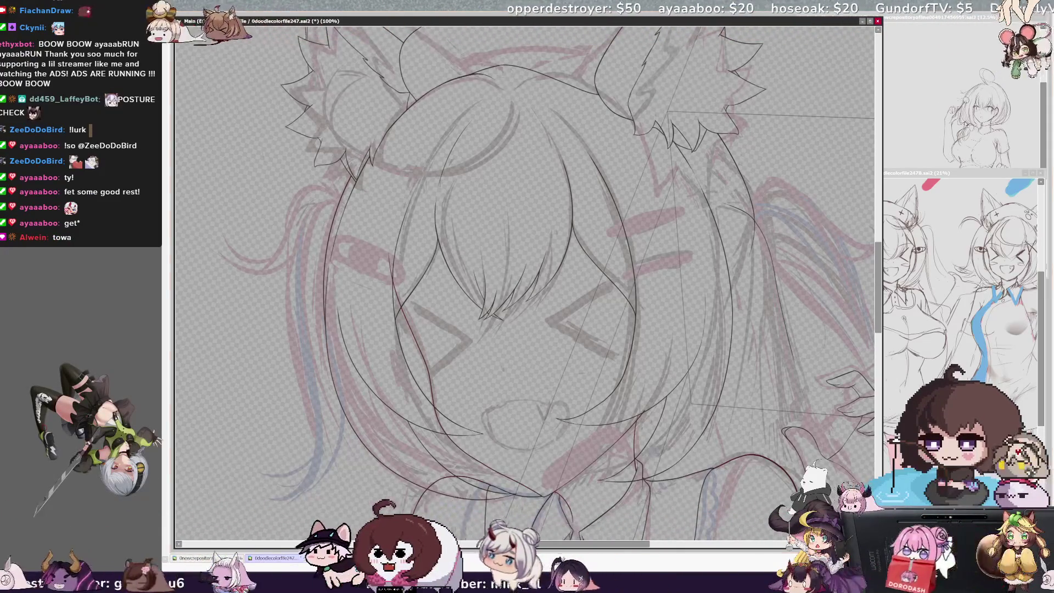
pyautogui.scroll(-2, 525, 282)
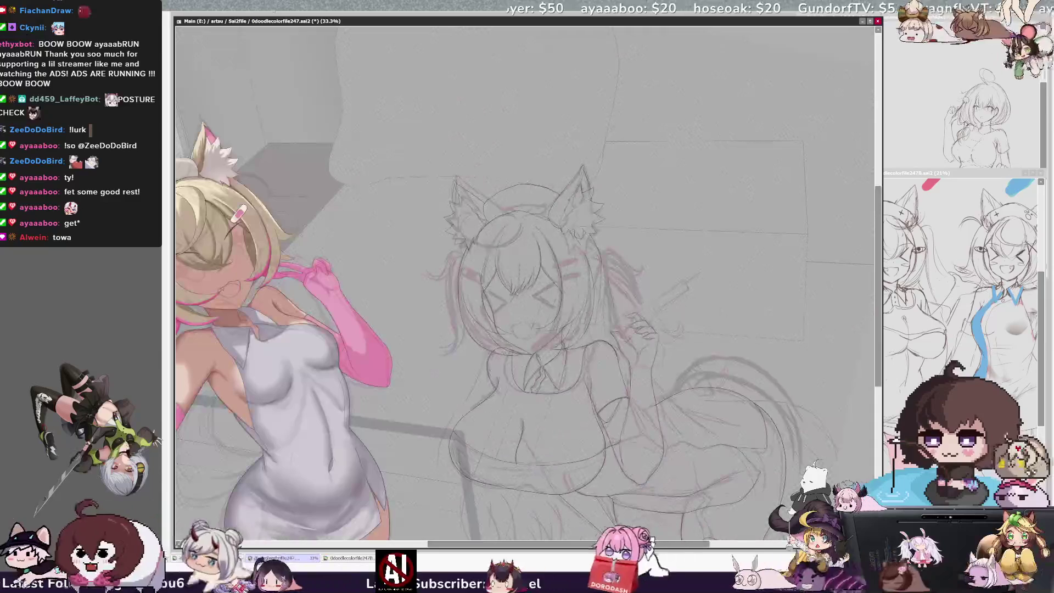
# Reset the view rotation, refocus the canvas and zoom to 75% on the chest
pyautogui.press('End')
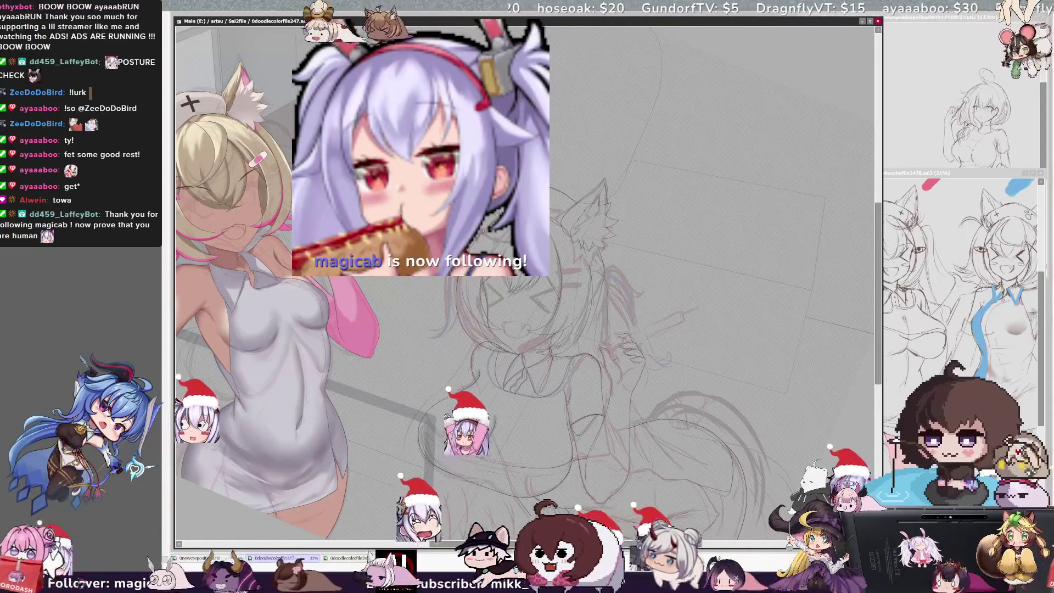
pyautogui.press('Home')
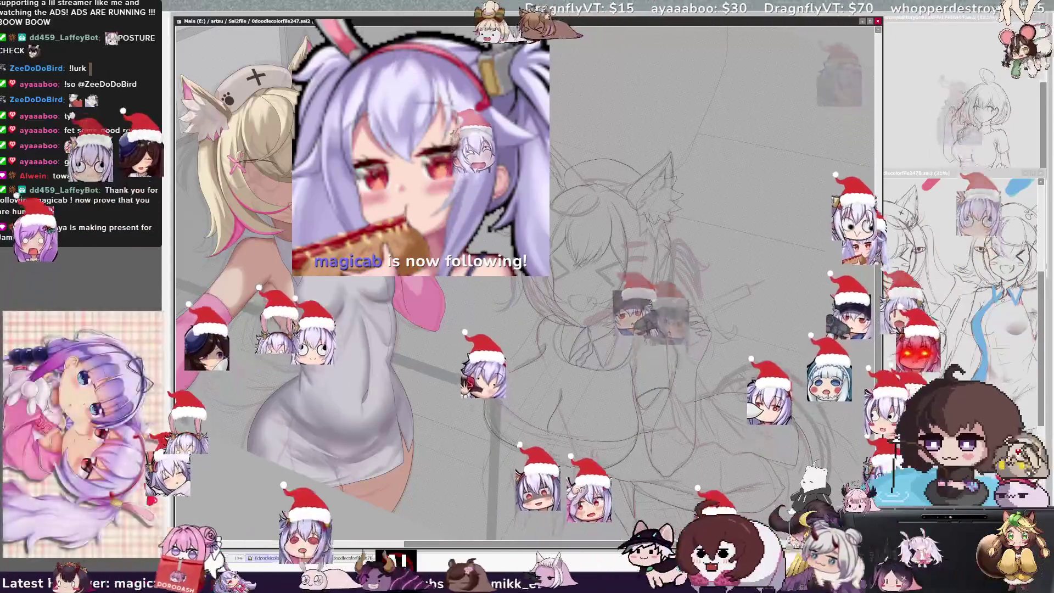
pyautogui.press('Delete')
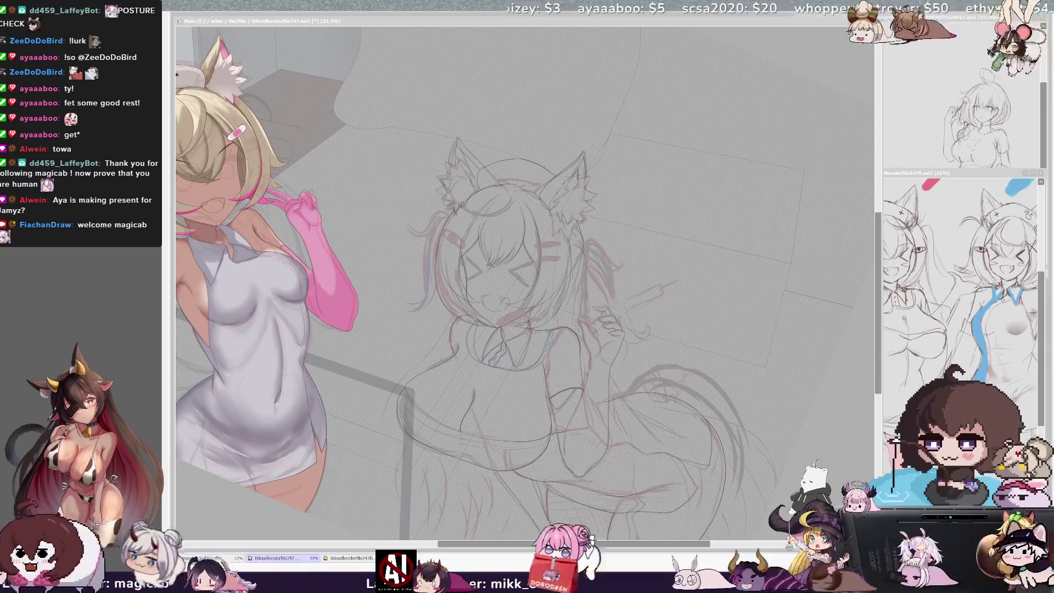
pyautogui.click(579, 445)
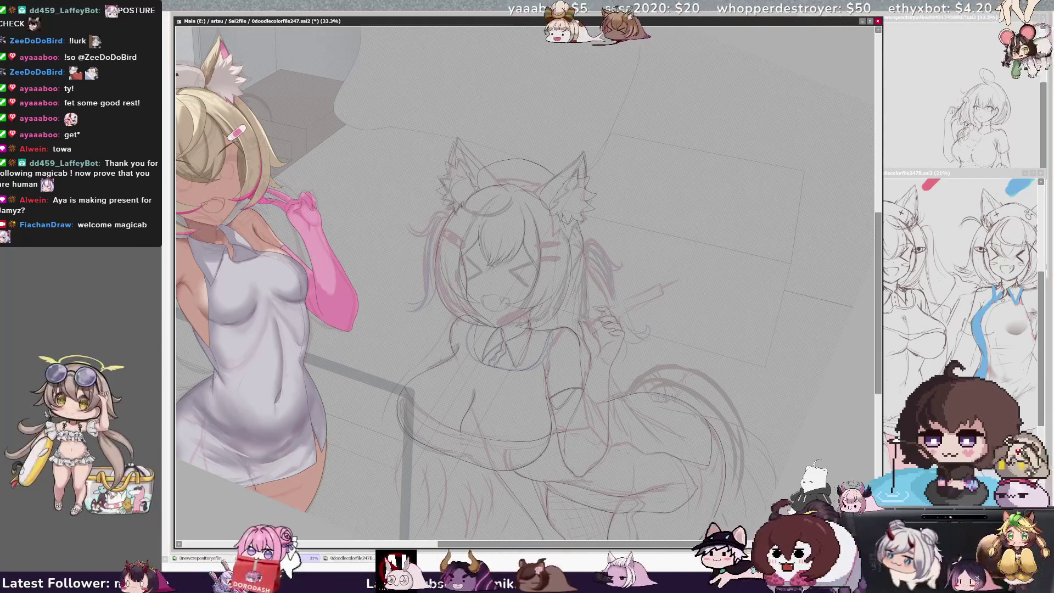
pyautogui.scroll(3, 579, 445)
pyautogui.scroll(-1, 524, 283)
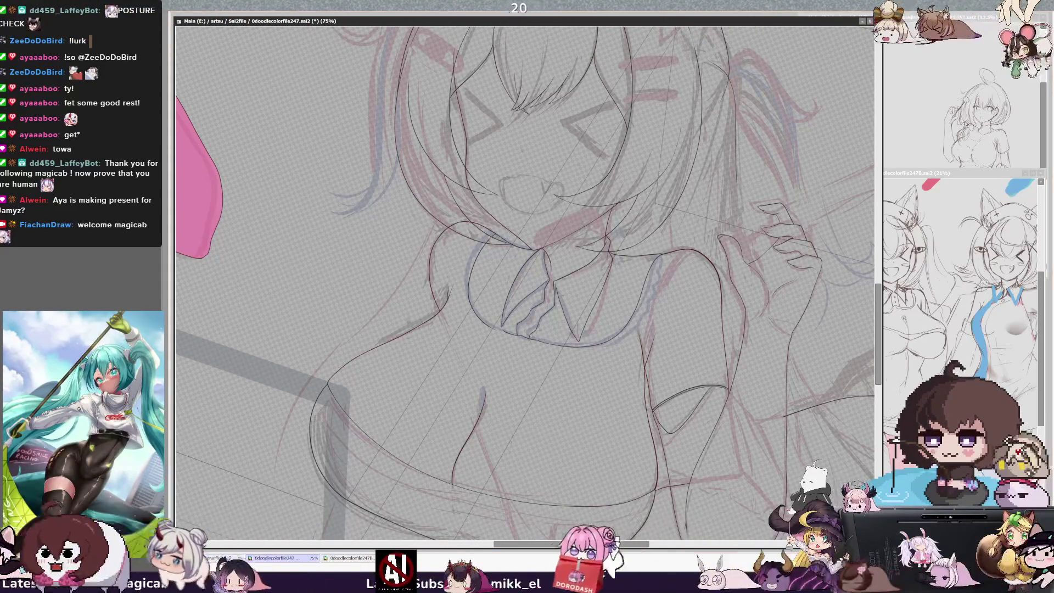
# Rotate, mirror and zoom the view in on the face, then zoom out to 33.3%
pyautogui.press('End')
pyautogui.press('End')
pyautogui.press('End')
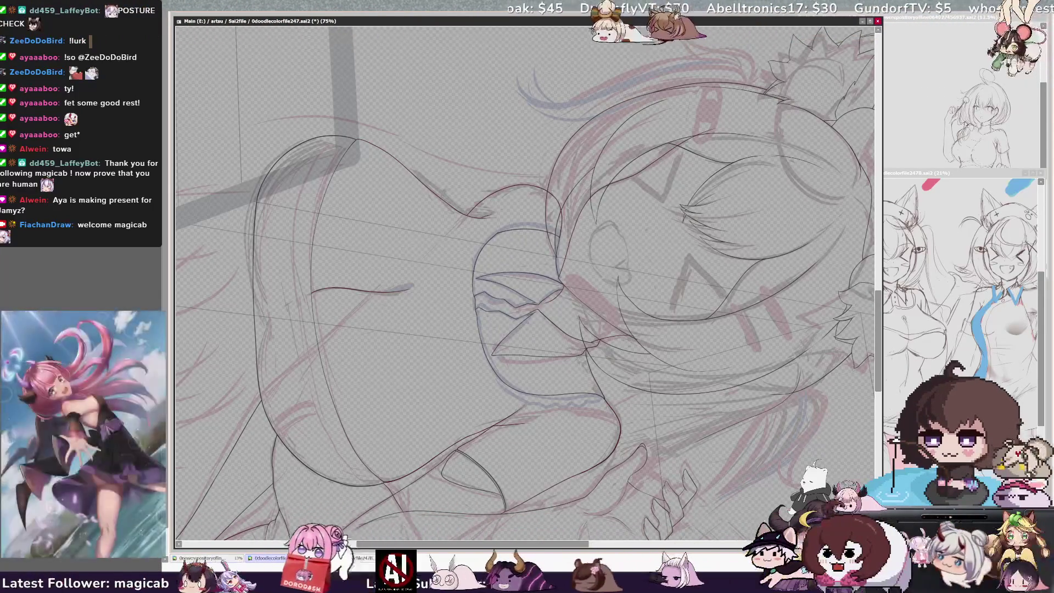
pyautogui.moveTo(418, 286); pyautogui.dragTo(463, 300)
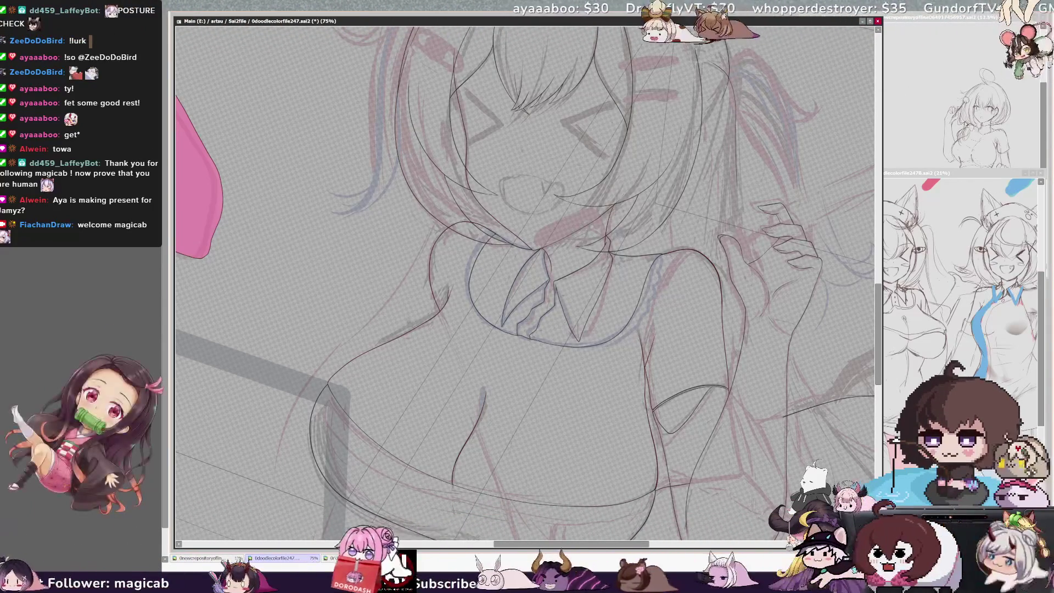
pyautogui.press('h')
pyautogui.press('Delete')
pyautogui.press('Delete')
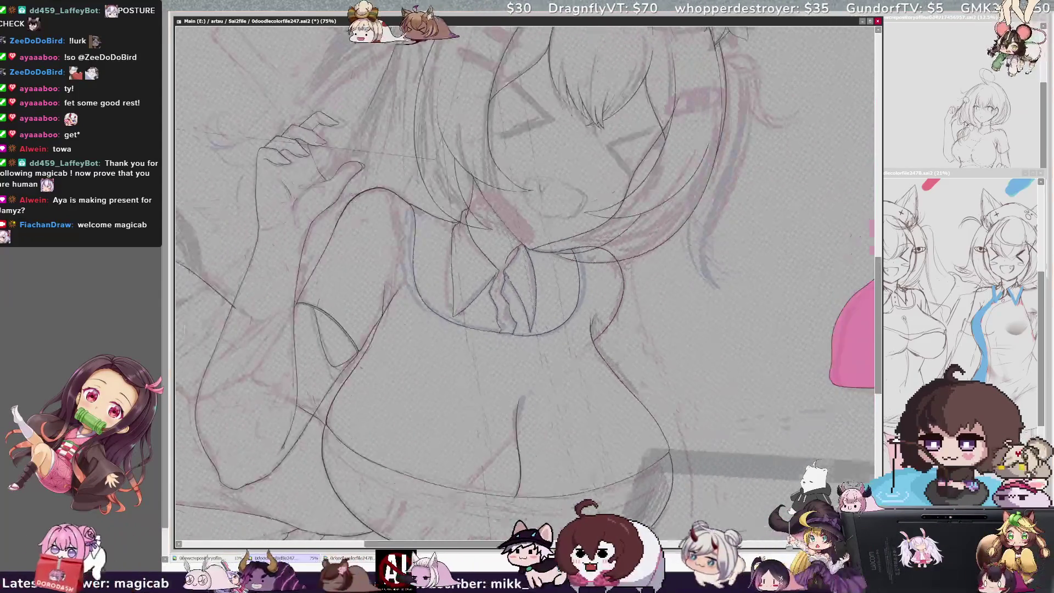
pyautogui.hotkey('ctrl', '+')
pyautogui.press('End')
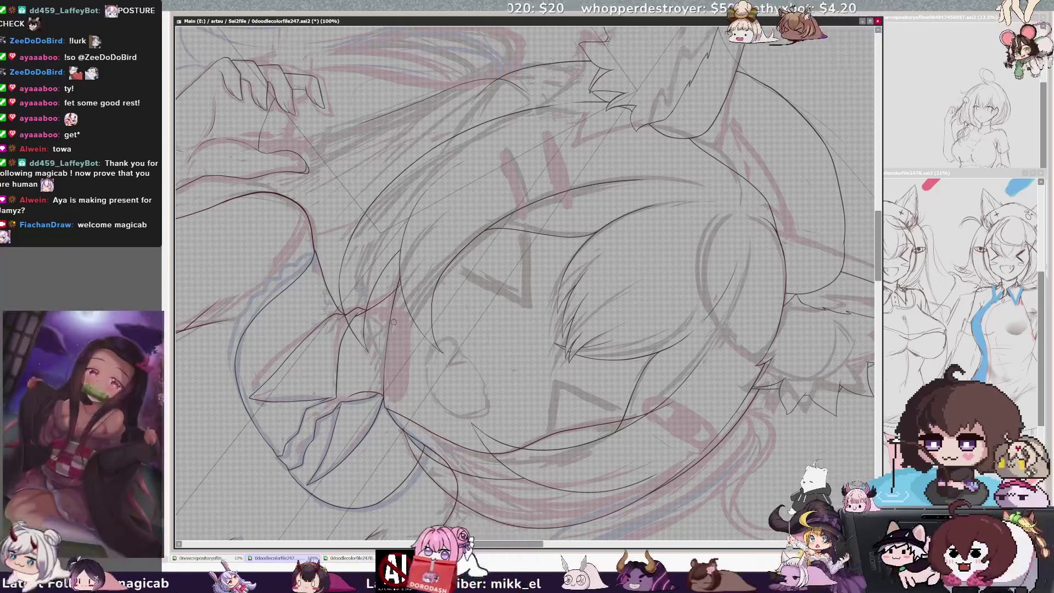
pyautogui.hotkey('ctrl', '+')
pyautogui.hotkey('ctrl', '+')
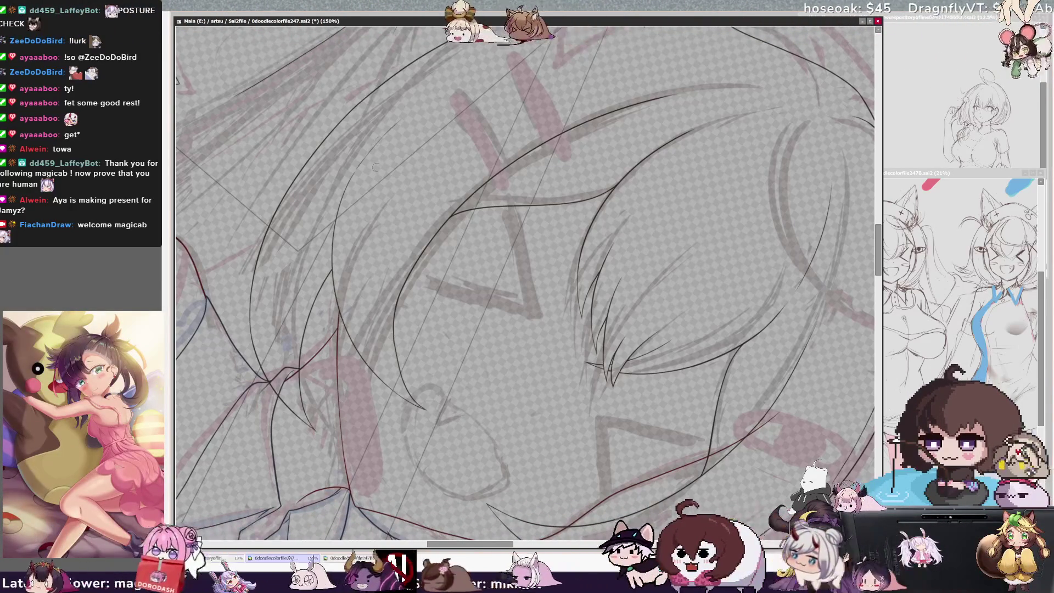
pyautogui.scroll(-4, 375, 167)
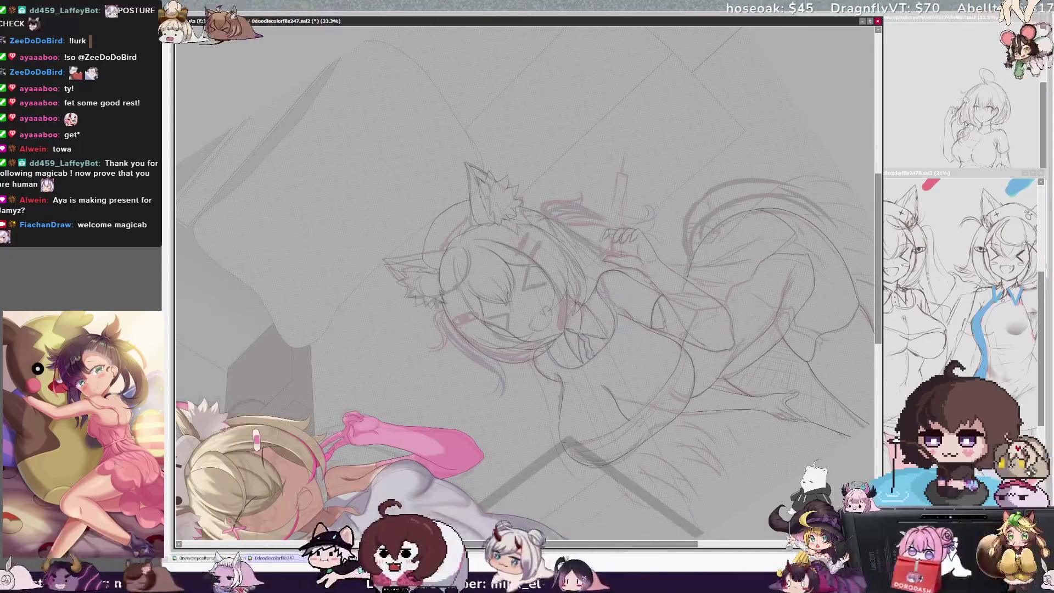
# Mirror the view, set it upright, pan across the drawing, then zoom to 100% on the face
pyautogui.press('h')
pyautogui.press('Home')
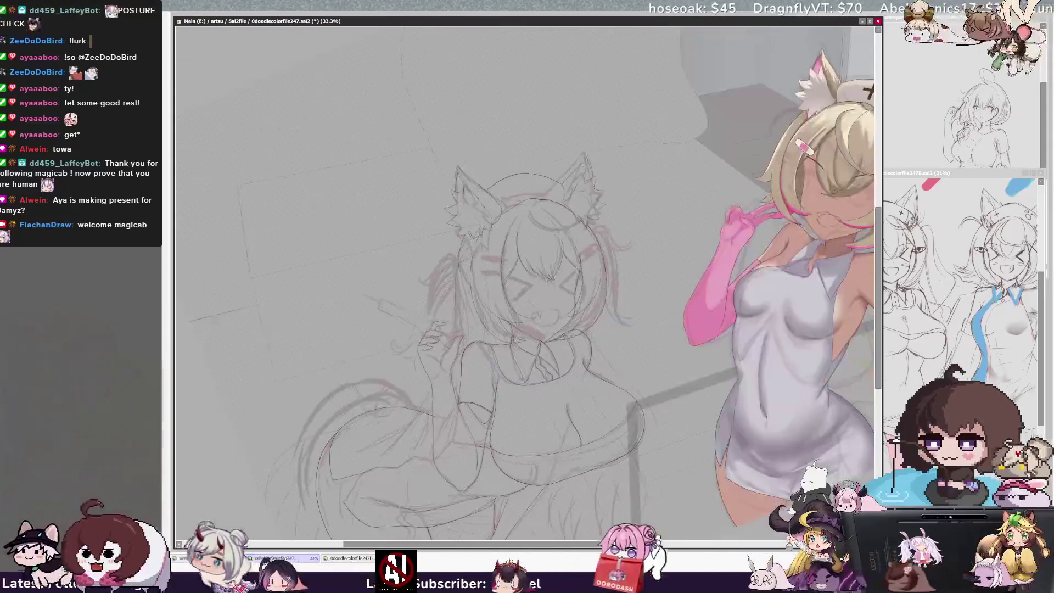
pyautogui.moveTo(527, 274)
pyautogui.mouseDown()
pyautogui.moveTo(362, 264)
pyautogui.moveTo(406, 247)
pyautogui.mouseUp()
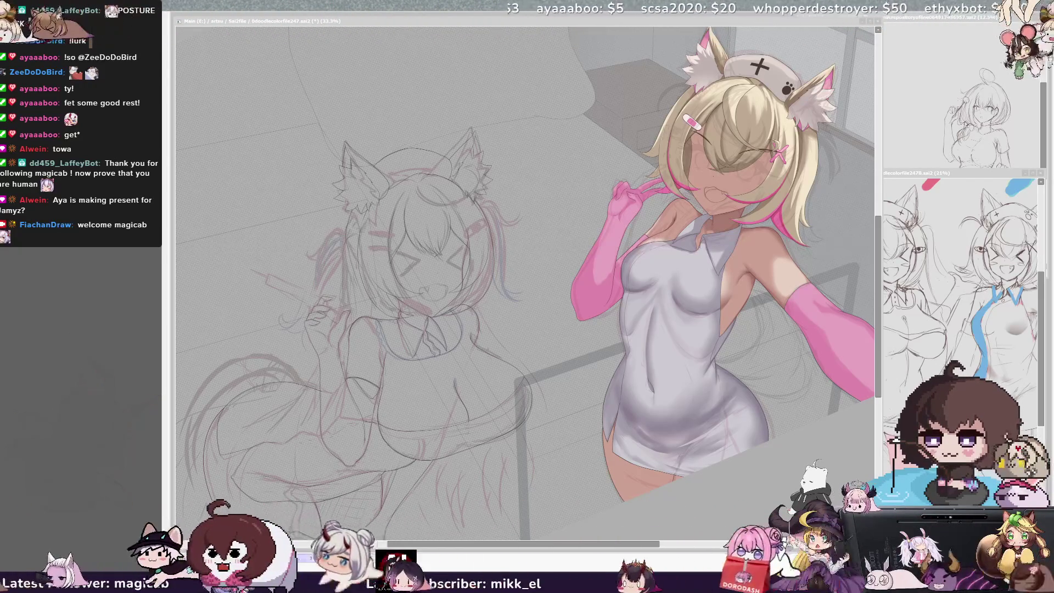
pyautogui.click(547, 357)
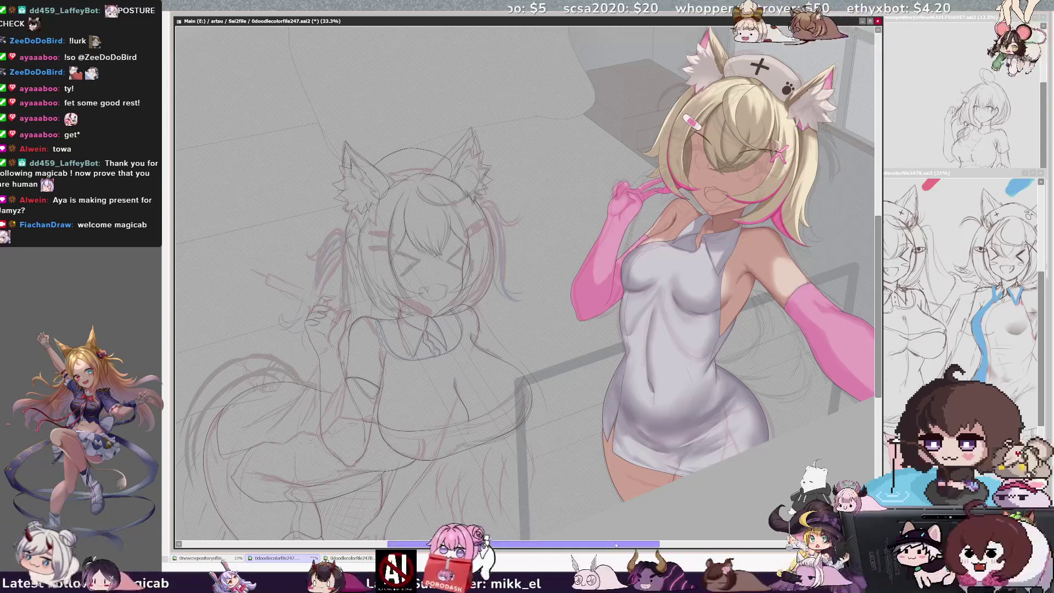
pyautogui.moveTo(611, 545); pyautogui.dragTo(559, 544)
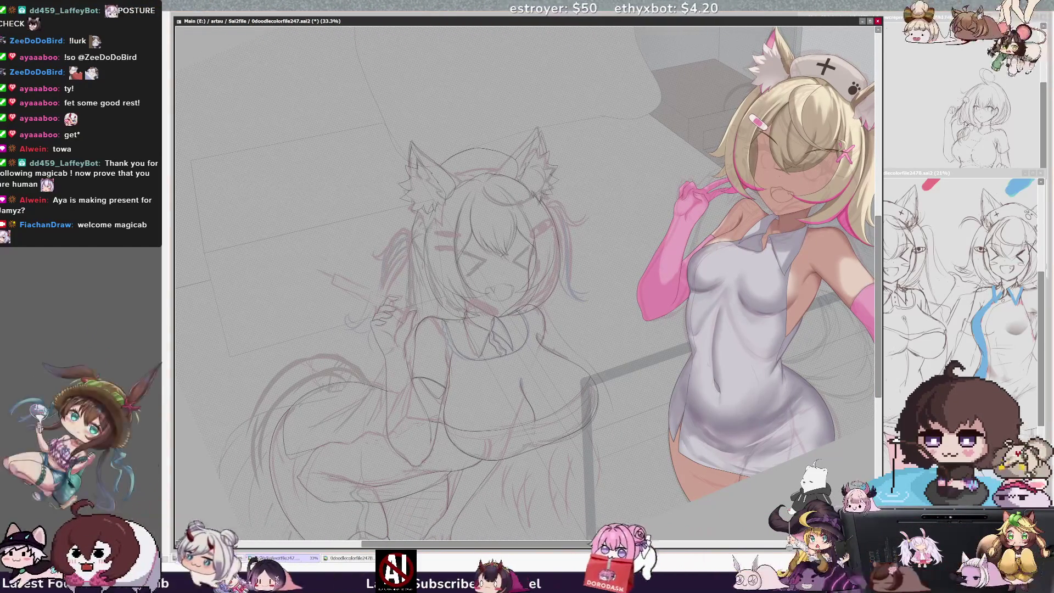
pyautogui.scroll(3, 476, 315)
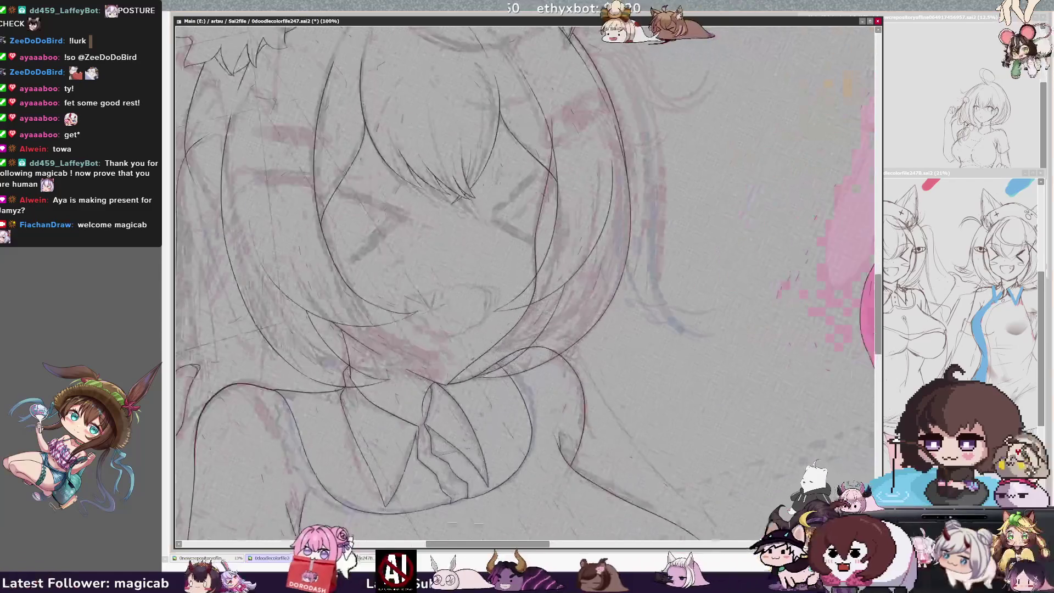
# Tilt the canvas about 40° over the collar and chest and zoom out one step
pyautogui.scroll(-2, 524, 283)
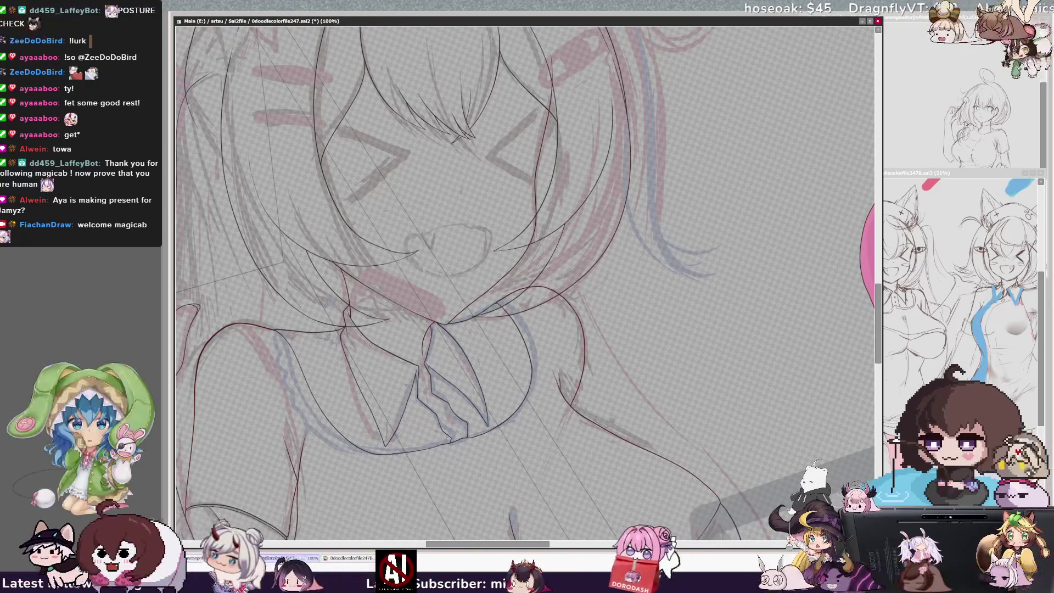
pyautogui.press('End')
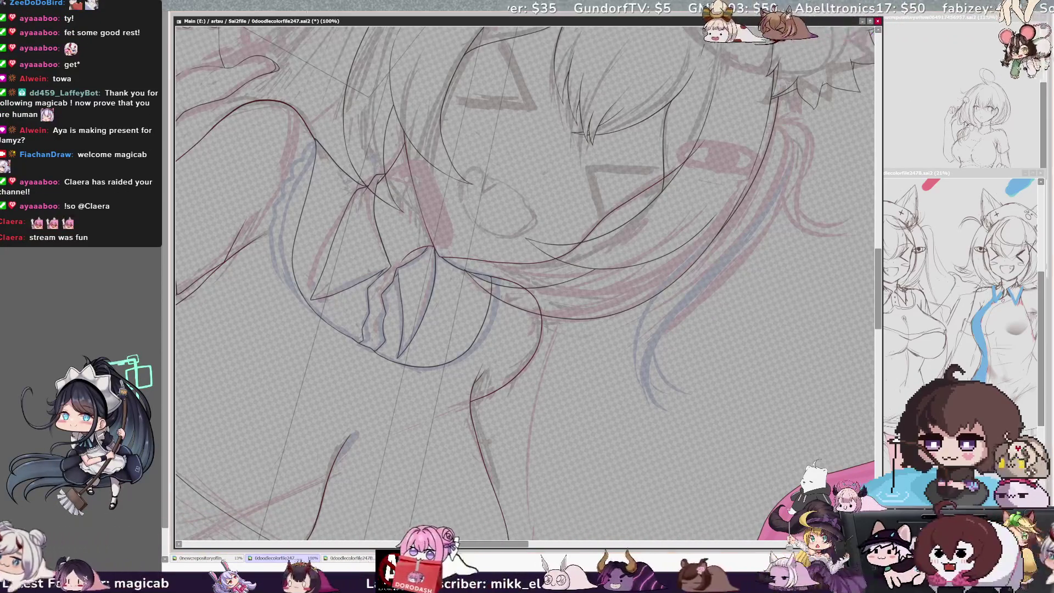
pyautogui.press('-')
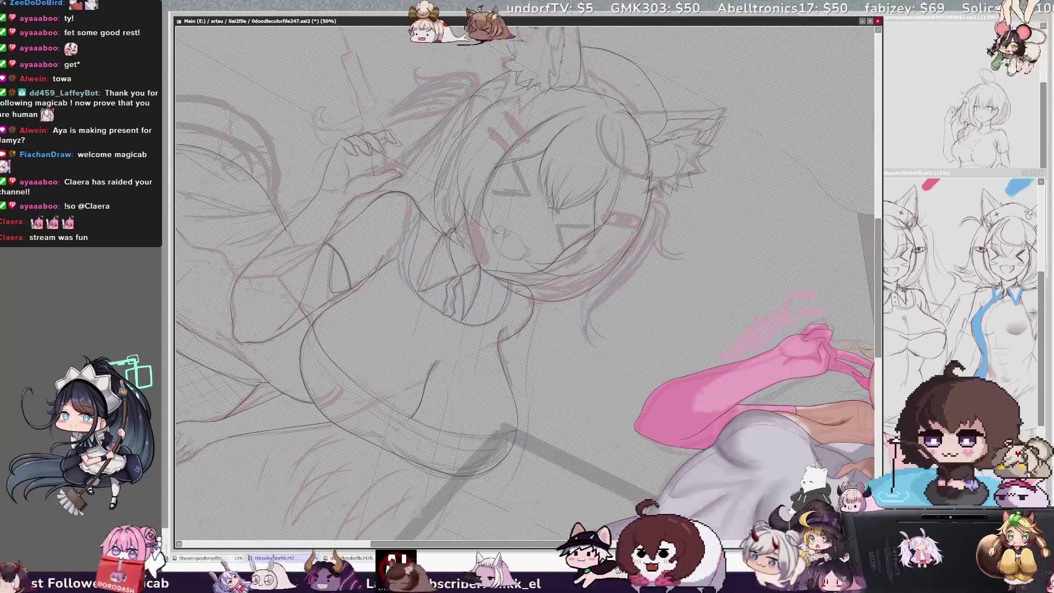
# Straighten the view and paint a Selection Pen mask over the raised hand's fingers
pyautogui.press('Home')
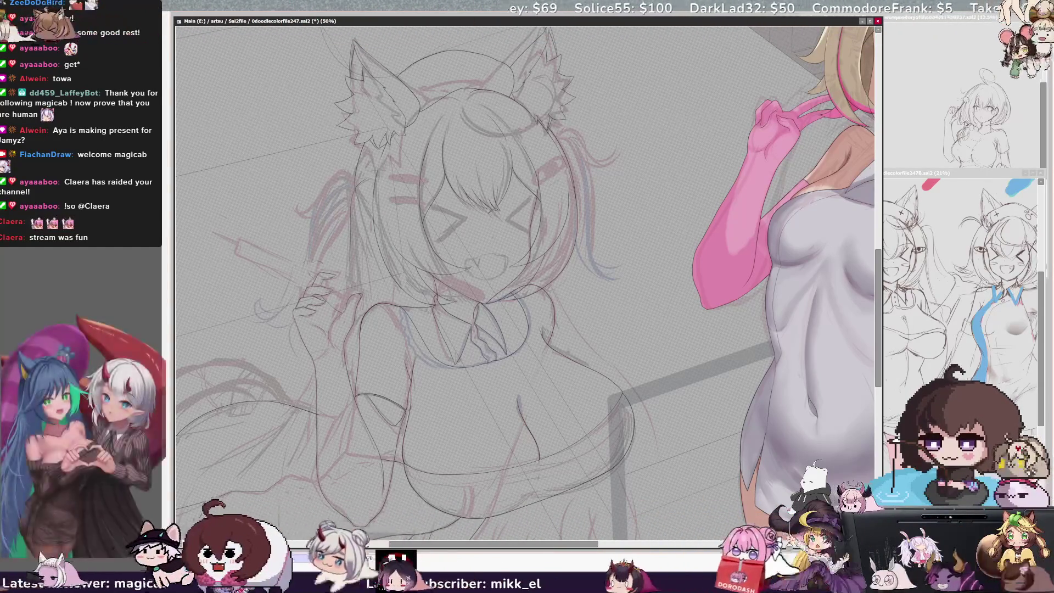
pyautogui.moveTo(309, 271); pyautogui.dragTo(328, 272)
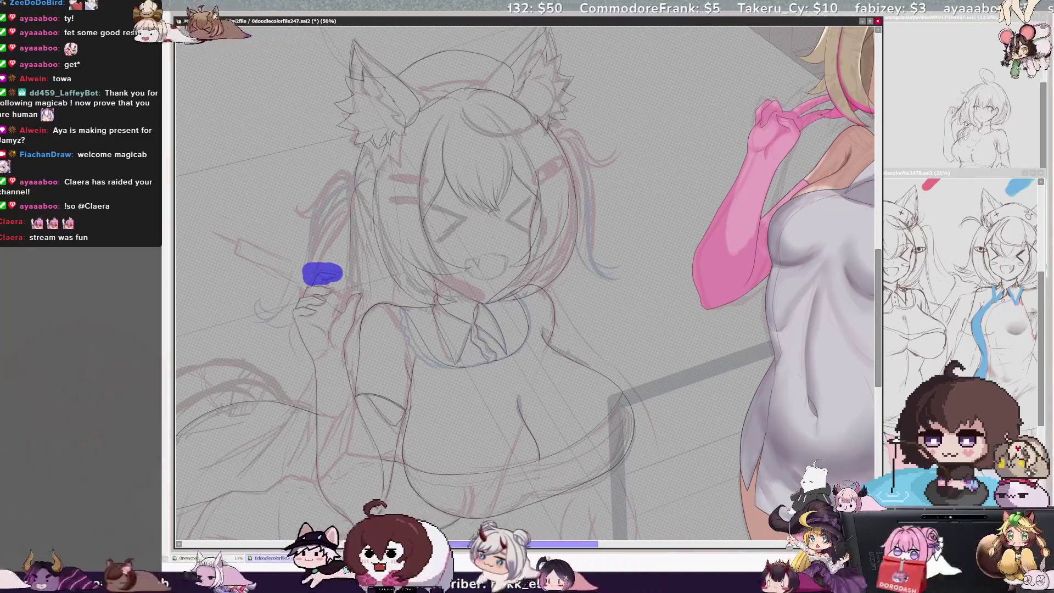
# At 100%, turn the finger mask into a selection and transform the fingers with Ctrl+T
pyautogui.scroll(3, 305, 130)
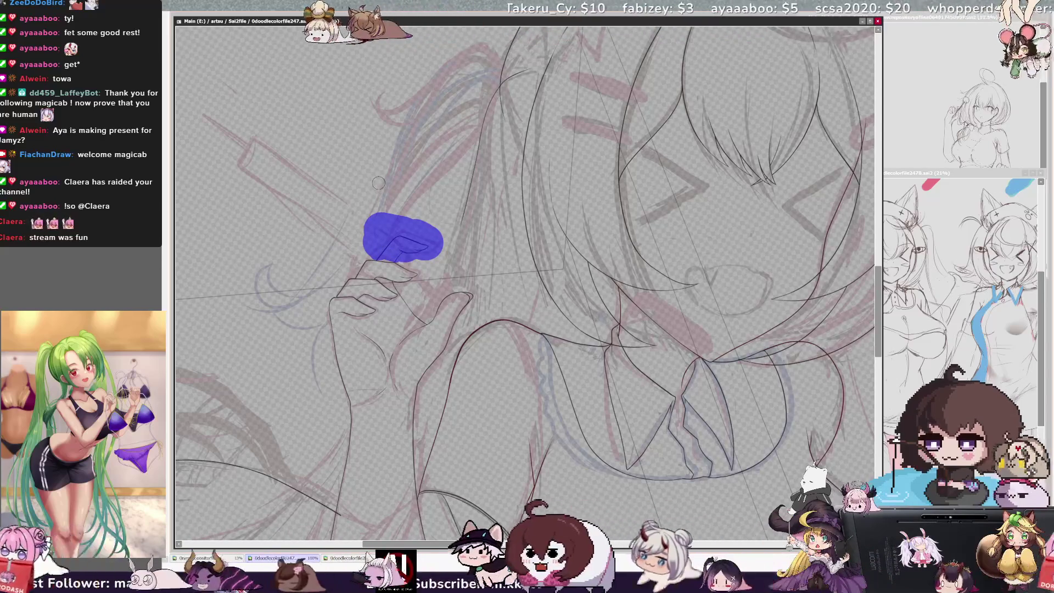
pyautogui.press('b')
pyautogui.hotkey('ctrl', 't')
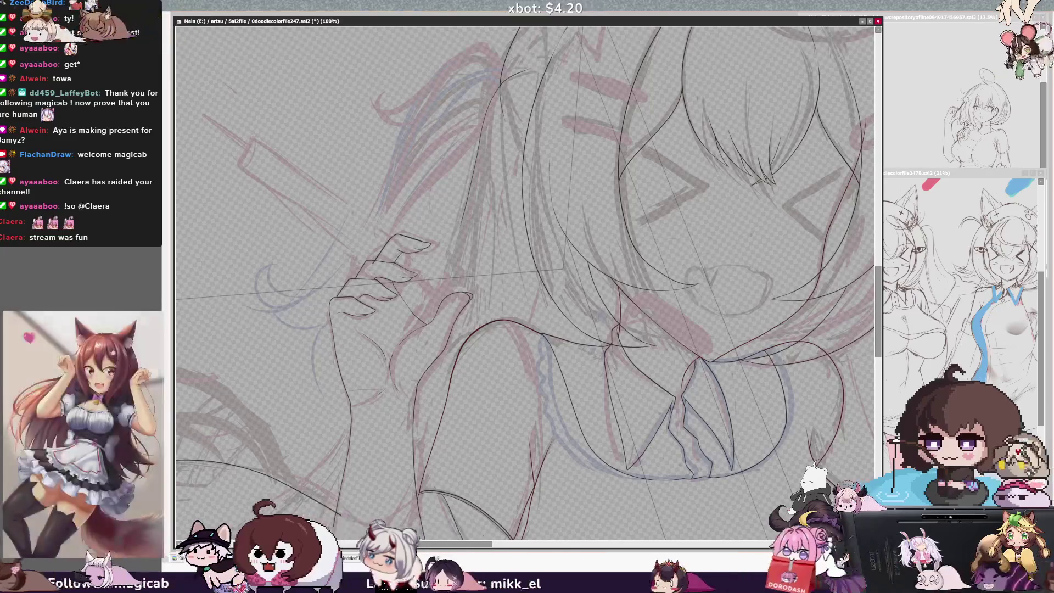
pyautogui.press('Delete')
pyautogui.press('Delete')
pyautogui.press('Delete')
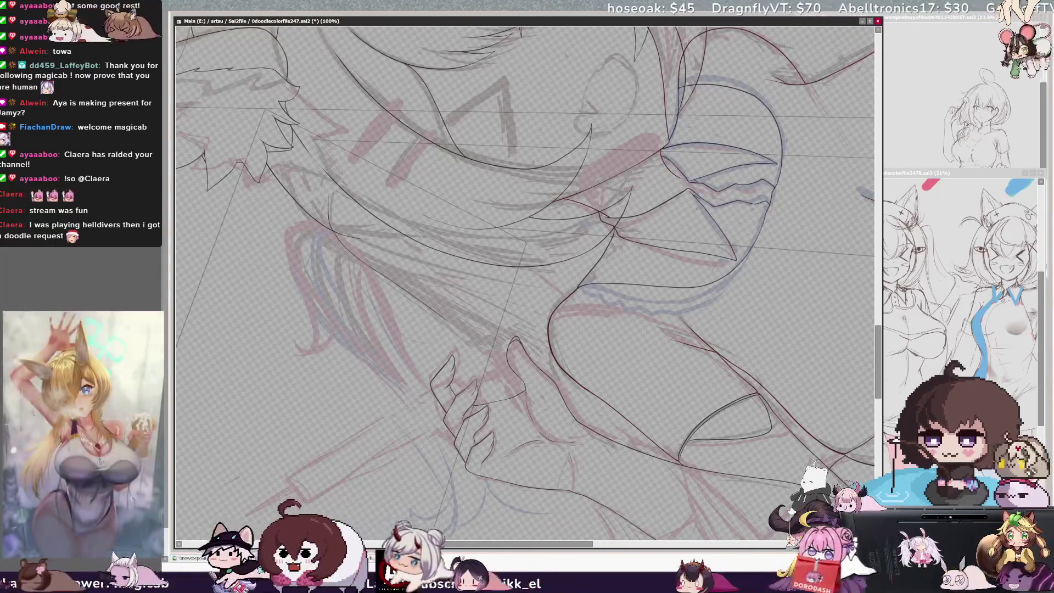
pyautogui.press('-')
pyautogui.press('-')
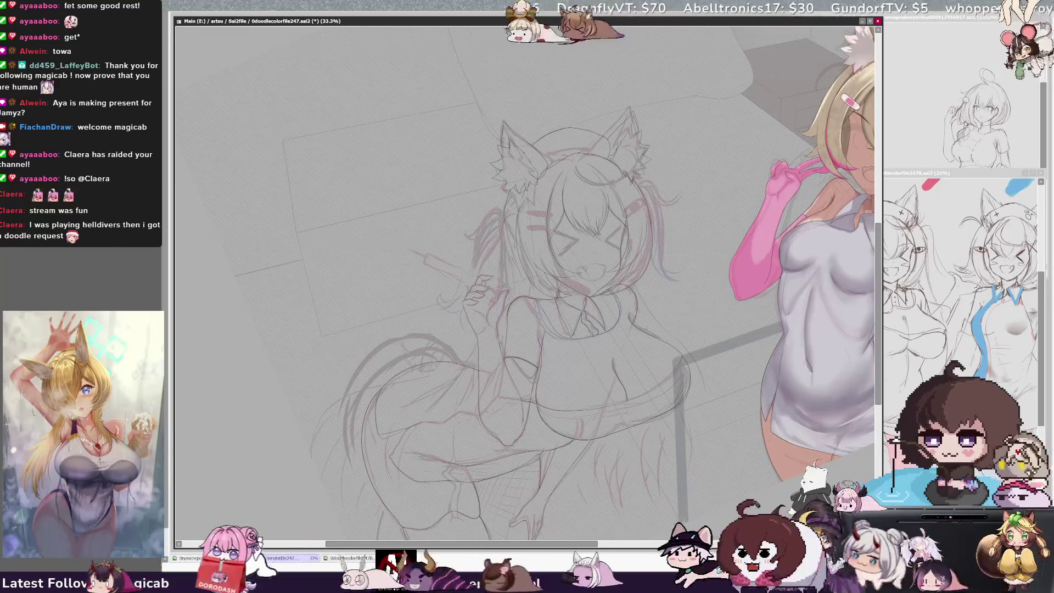
# At 33.3%, move the scrollbars and adjust the rotation to frame the whole sketch
pyautogui.moveTo(882, 234); pyautogui.dragTo(882, 253)
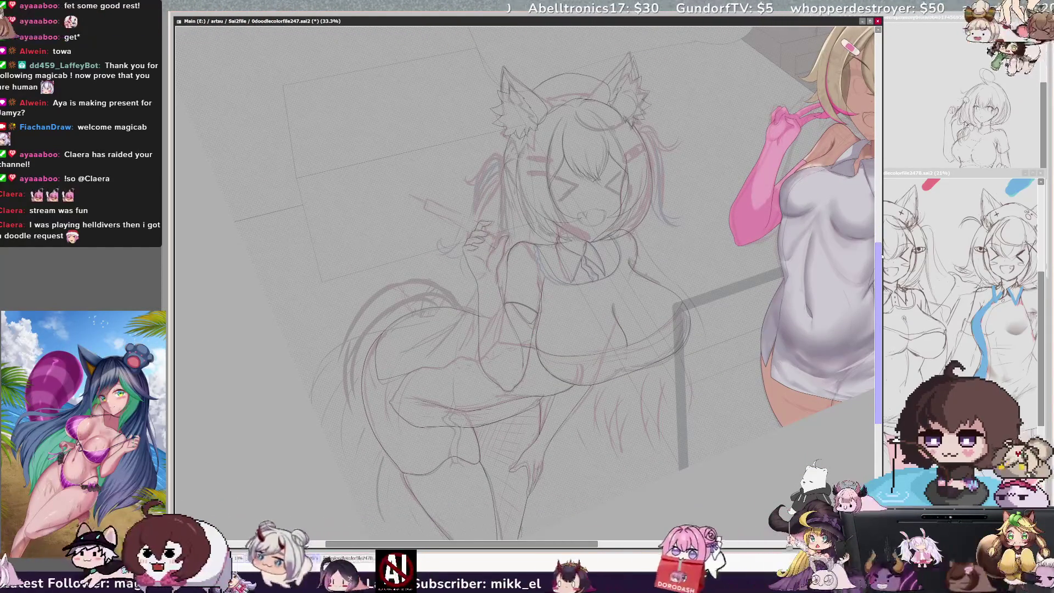
pyautogui.moveTo(883, 255); pyautogui.dragTo(884, 267)
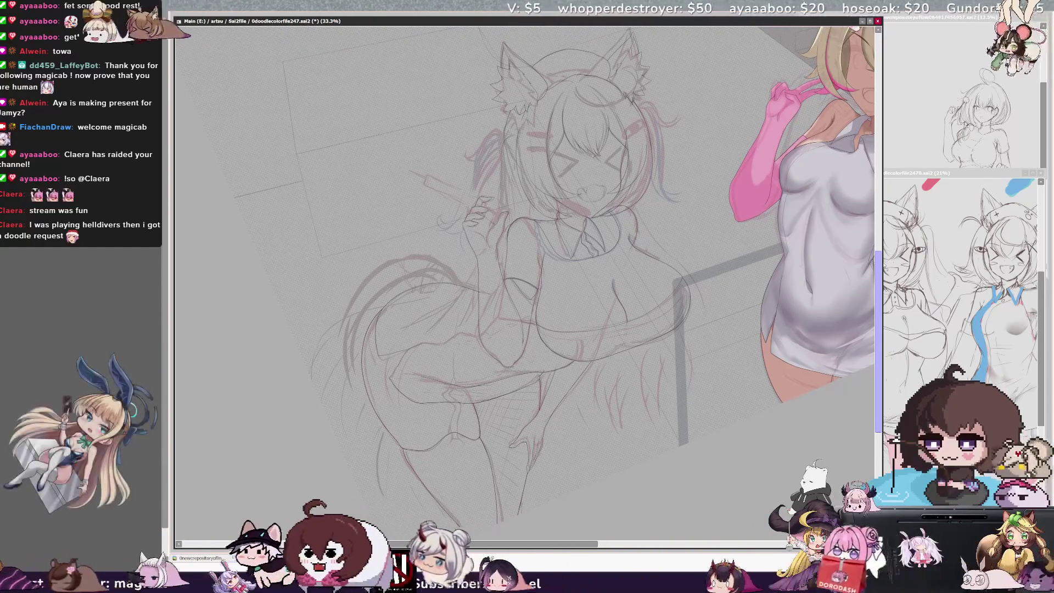
pyautogui.moveTo(879, 264); pyautogui.dragTo(877, 233)
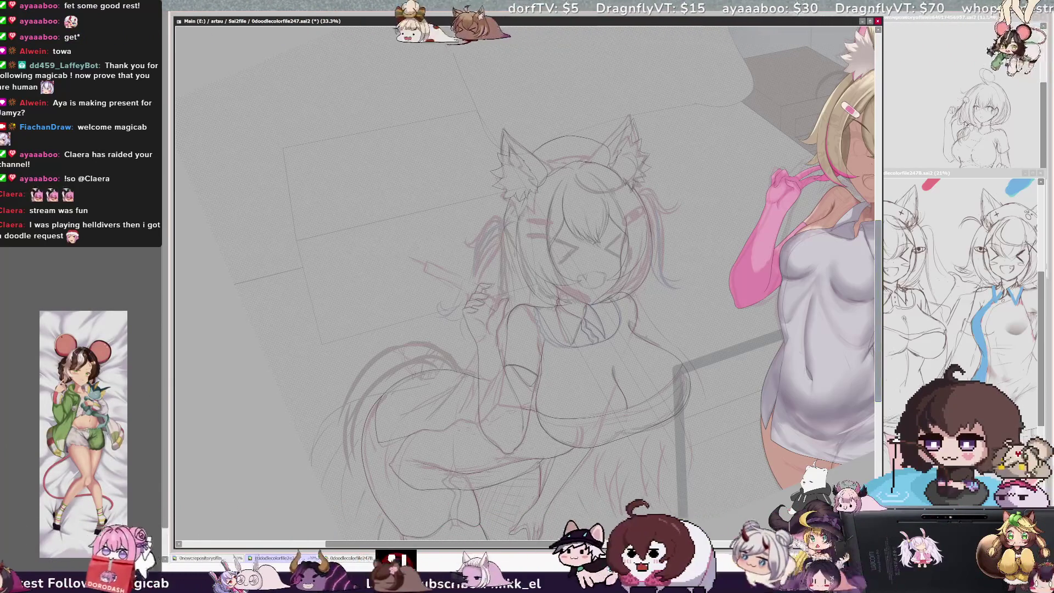
pyautogui.press('Home')
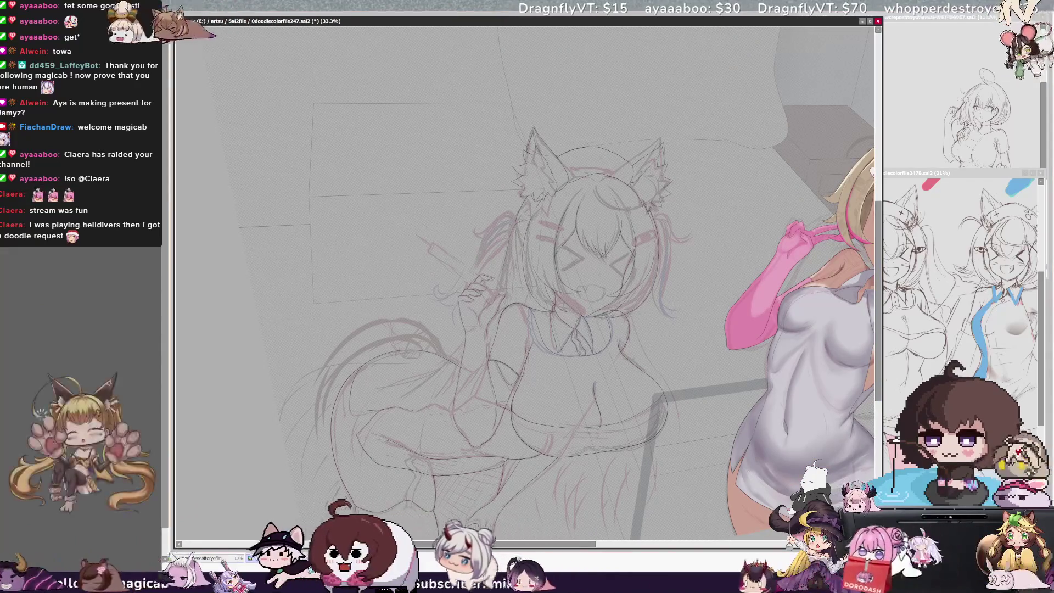
pyautogui.press('Delete')
pyautogui.press('End')
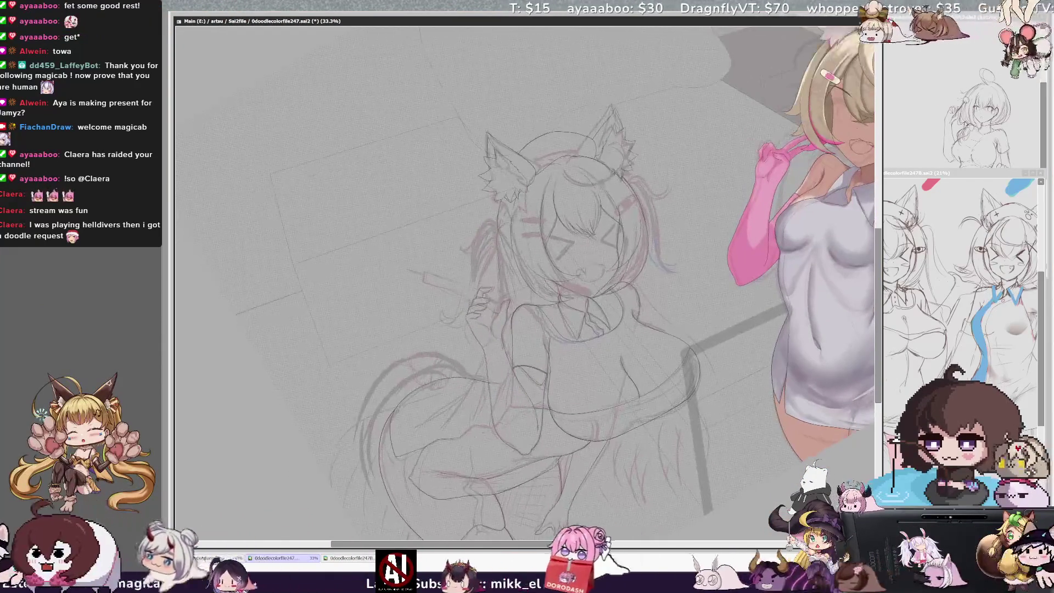
pyautogui.moveTo(527, 275); pyautogui.dragTo(442, 335)
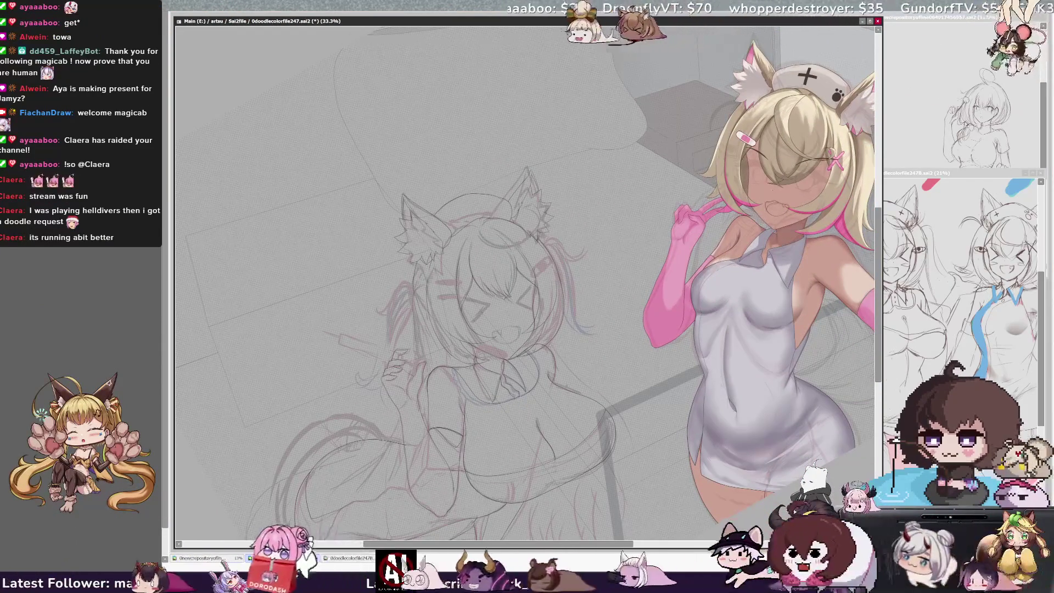
pyautogui.press('End')
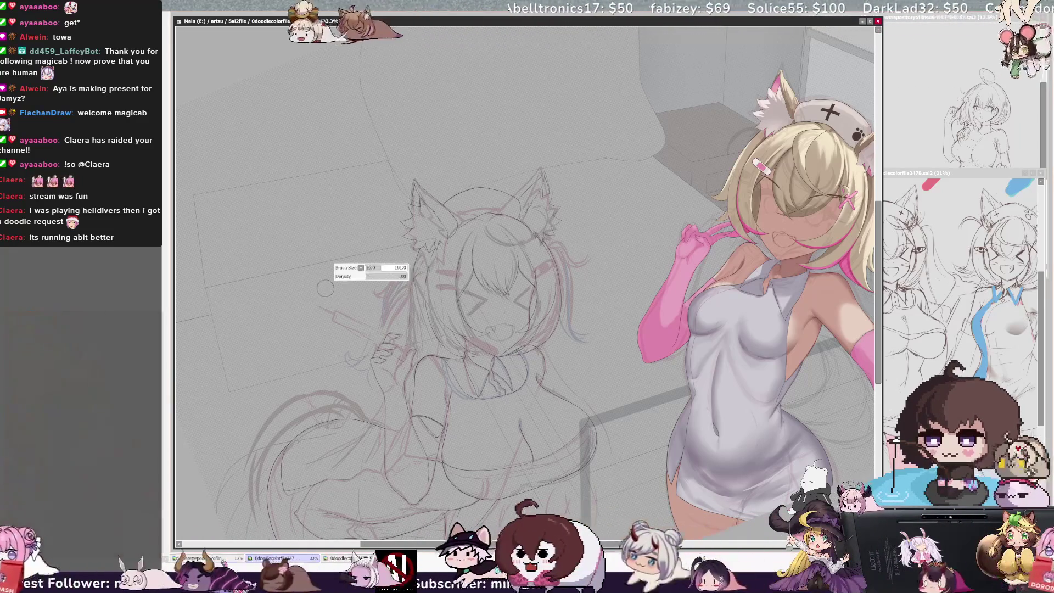
# Shrink the brush to size 40, Ctrl+click the canvas twice to check the layer, and tilt the view
pyautogui.press('[')
pyautogui.press('[')
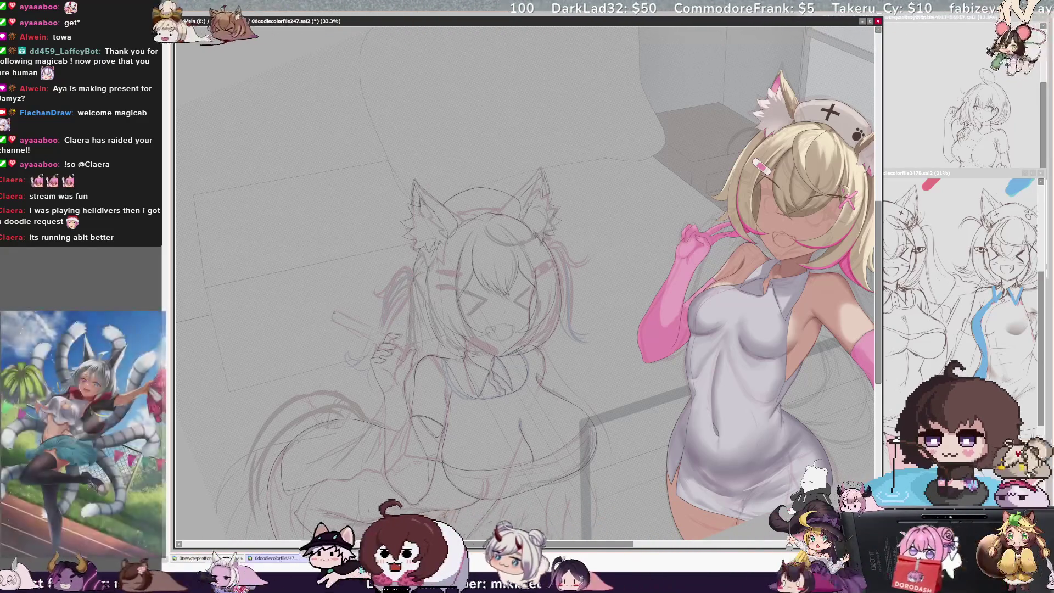
pyautogui.keyDown('ctrl'); pyautogui.keyDown('shift'); pyautogui.click(344, 305); pyautogui.keyUp('shift'); pyautogui.keyUp('ctrl')
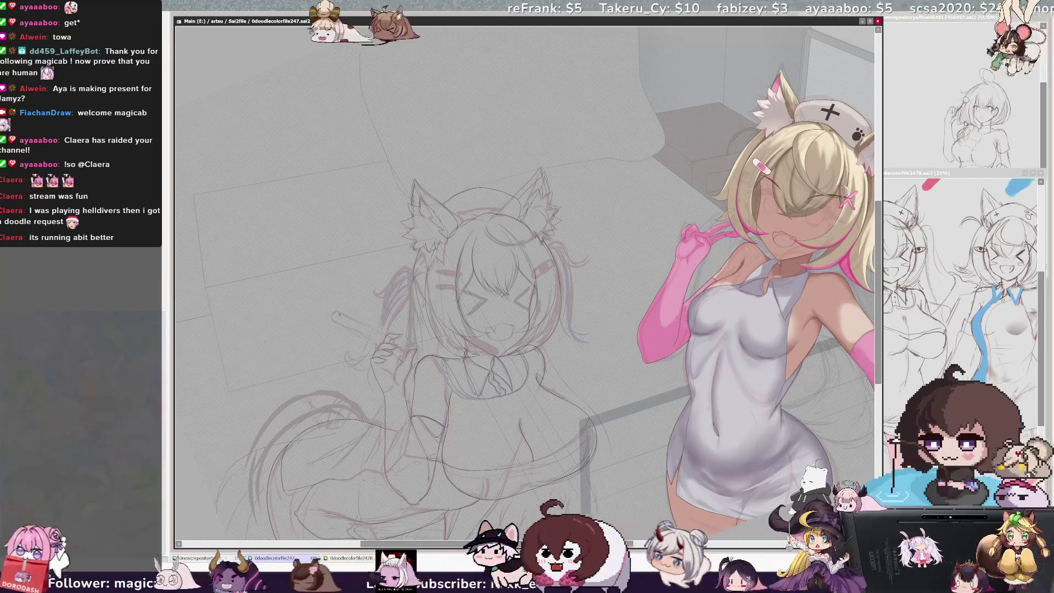
pyautogui.keyDown('ctrl'); pyautogui.keyDown('shift'); pyautogui.click(341, 318); pyautogui.keyUp('shift'); pyautogui.keyUp('ctrl')
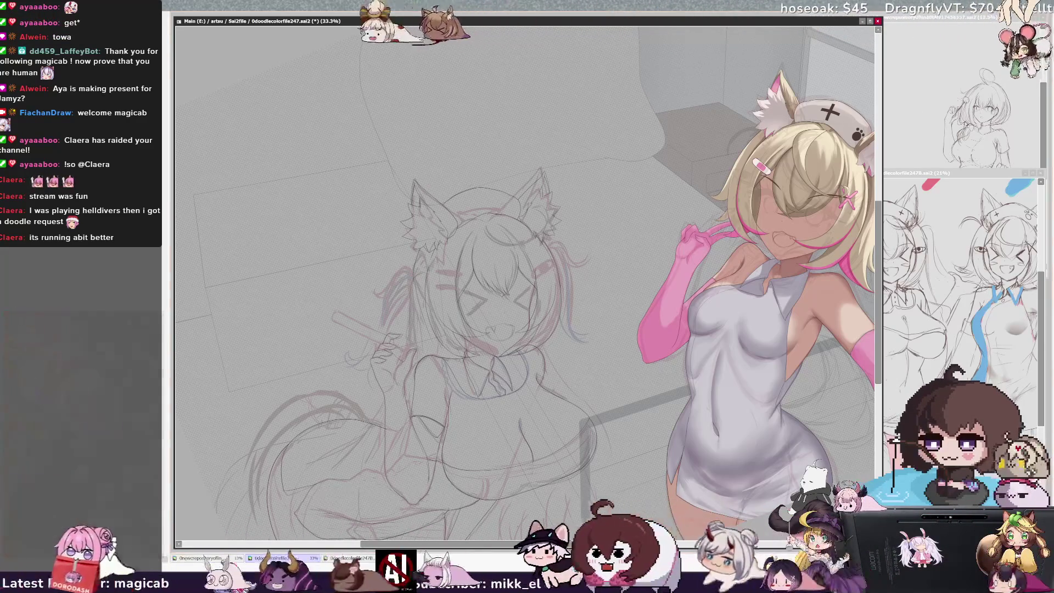
pyautogui.press('End')
pyautogui.press('End')
pyautogui.press('End')
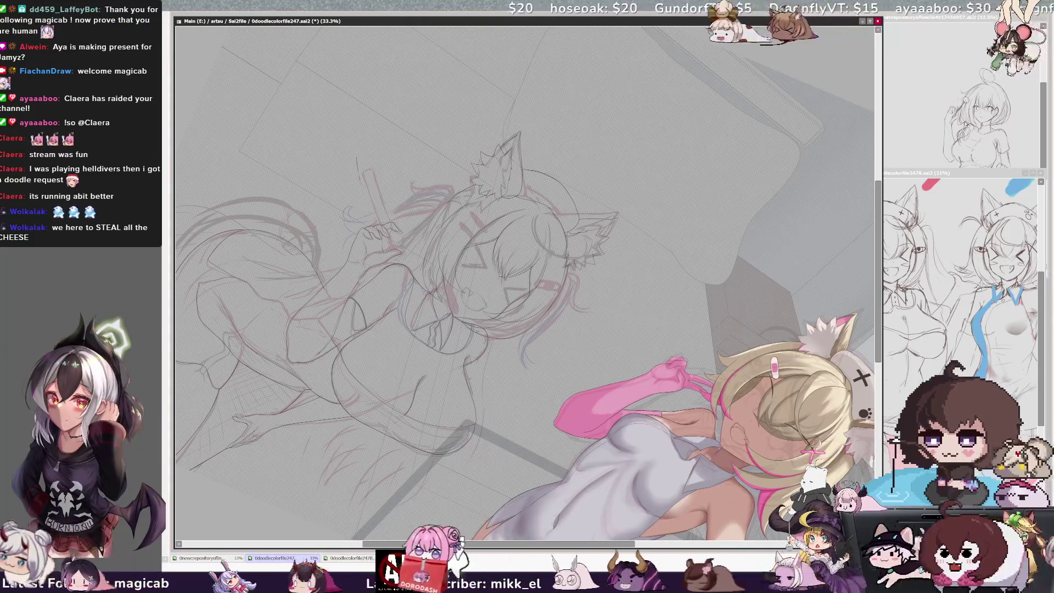
# Undo a trial curved stroke, shrink the brush, and reset the canvas rotation to upright
pyautogui.moveTo(377, 131); pyautogui.dragTo(361, 165)
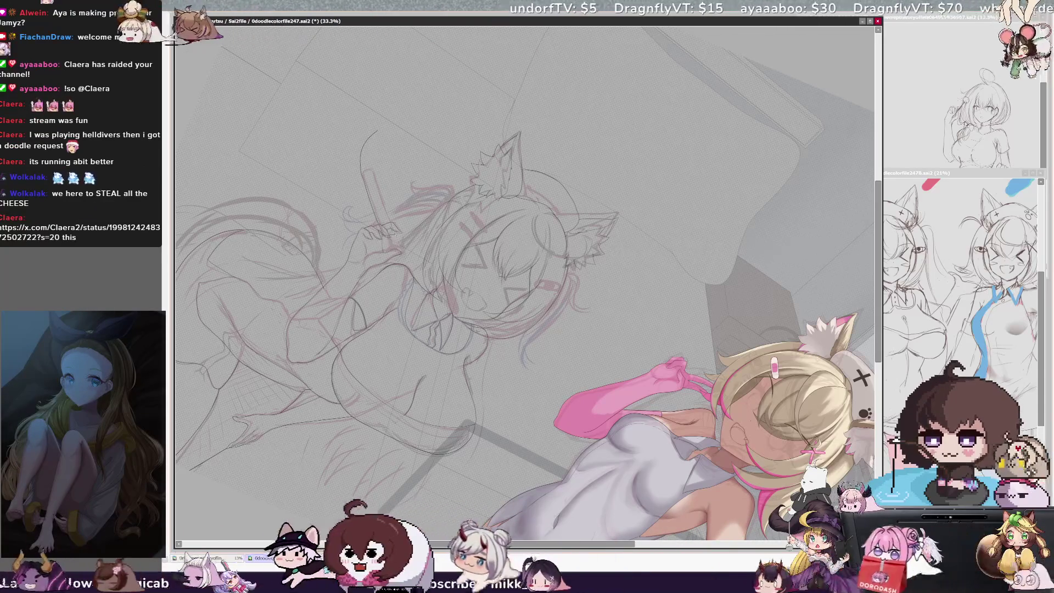
pyautogui.hotkey('ctrl', 'z')
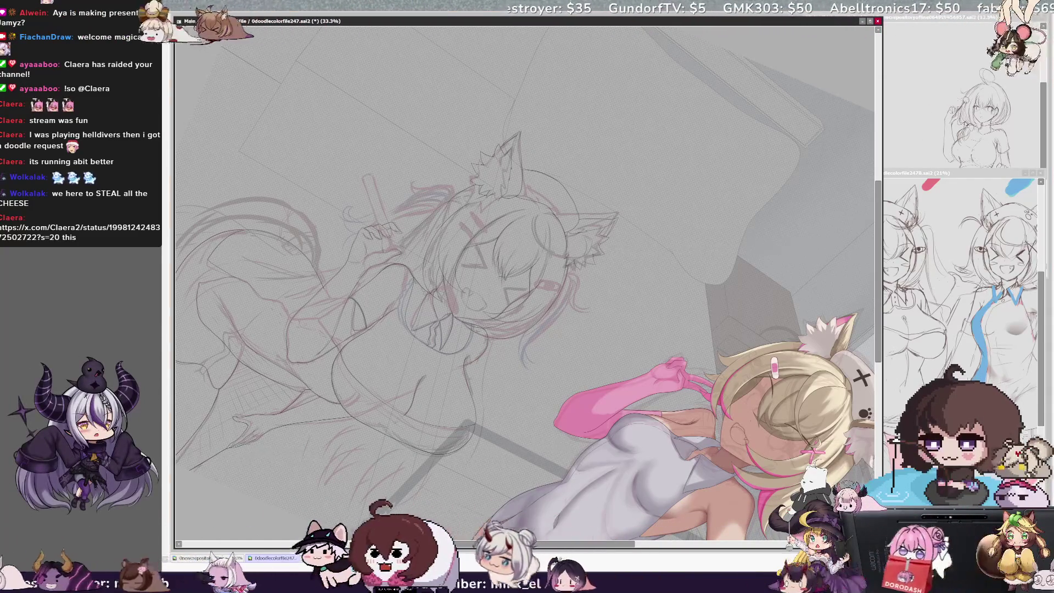
pyautogui.press('[')
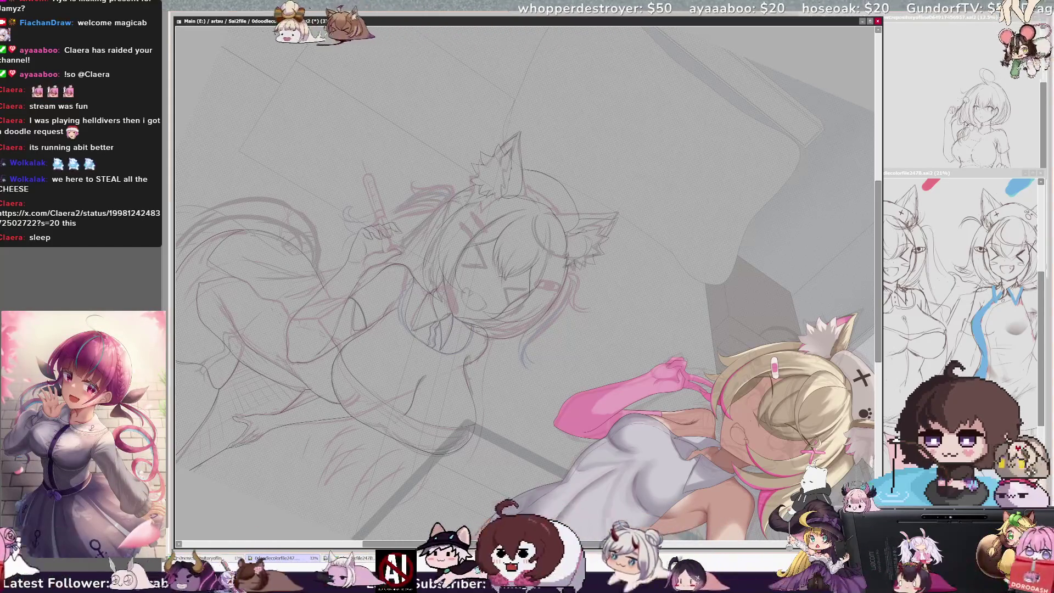
pyautogui.press('Home')
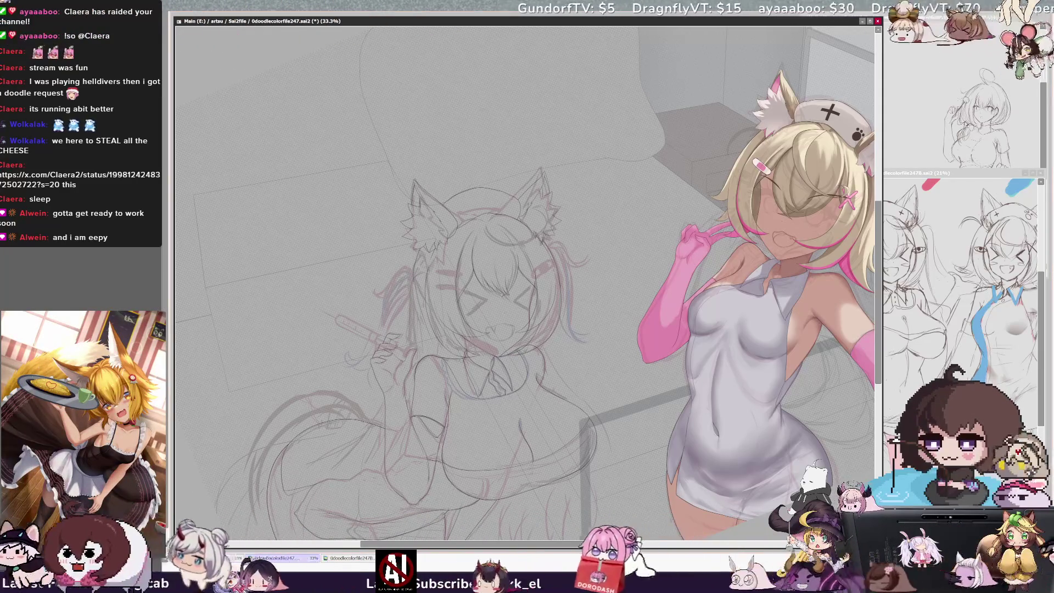
# Zoom from 33.3% to 150% on the cat-girl's upper thighs
pyautogui.scroll(3, 484, 385)
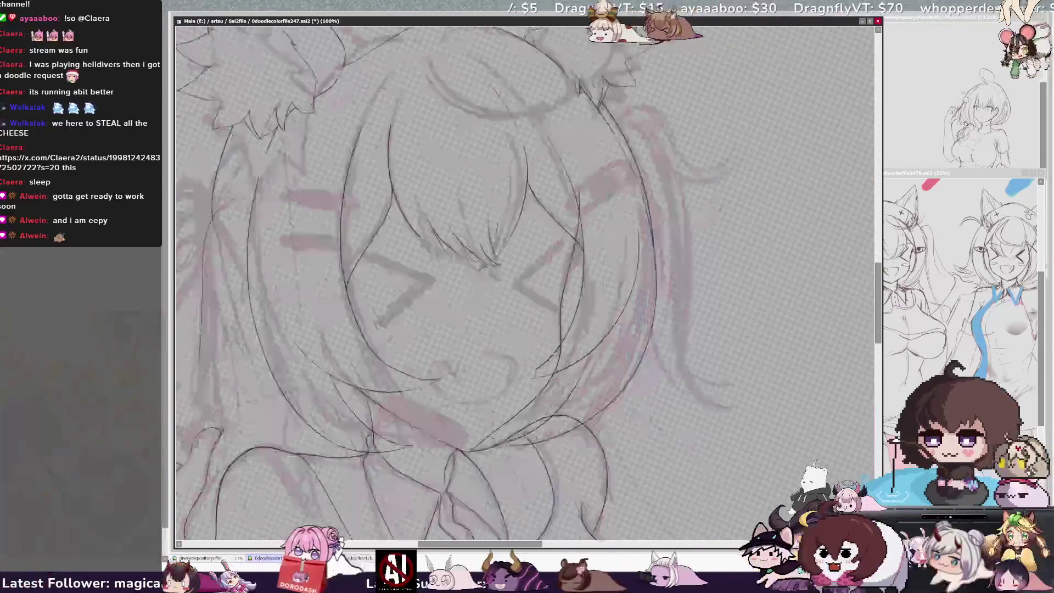
pyautogui.scroll(1, 525, 283)
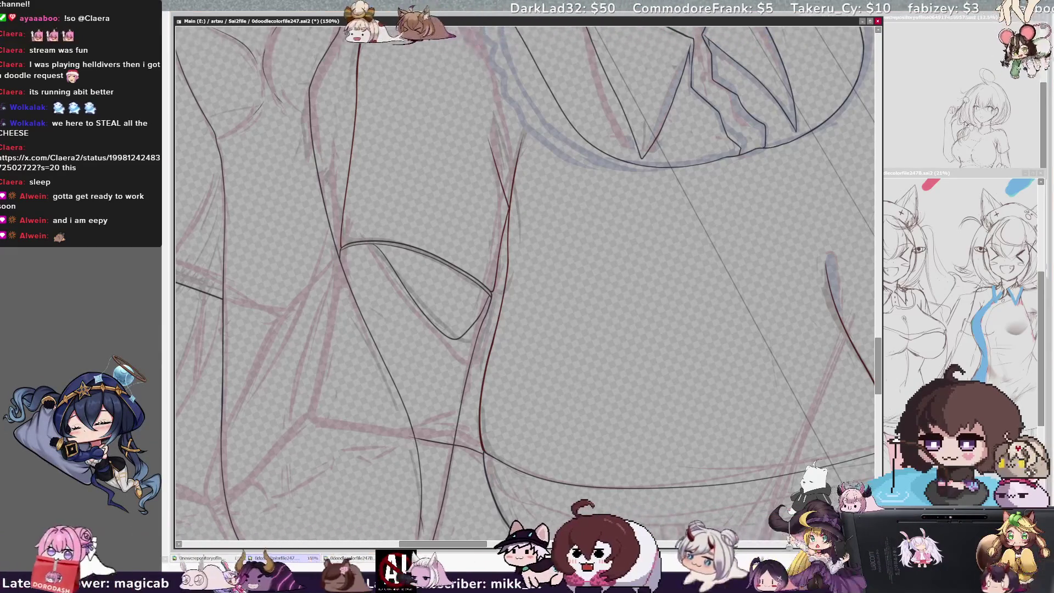
# Pan to the raised hand and thigh, shrink the brush, and pick Layer39 from the canvas
pyautogui.moveTo(525, 274); pyautogui.dragTo(626, 448)
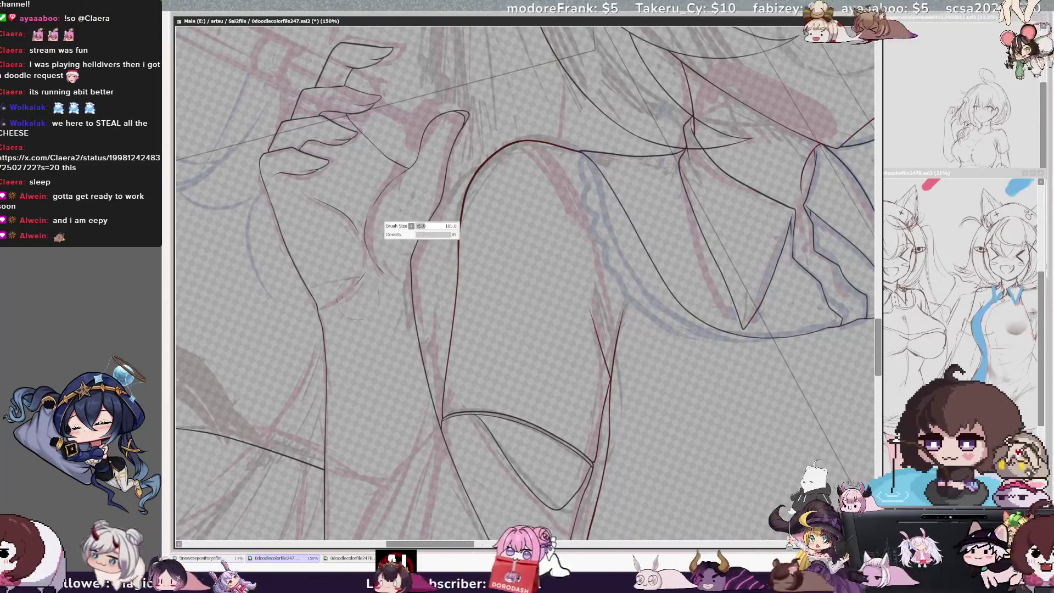
pyautogui.press('[')
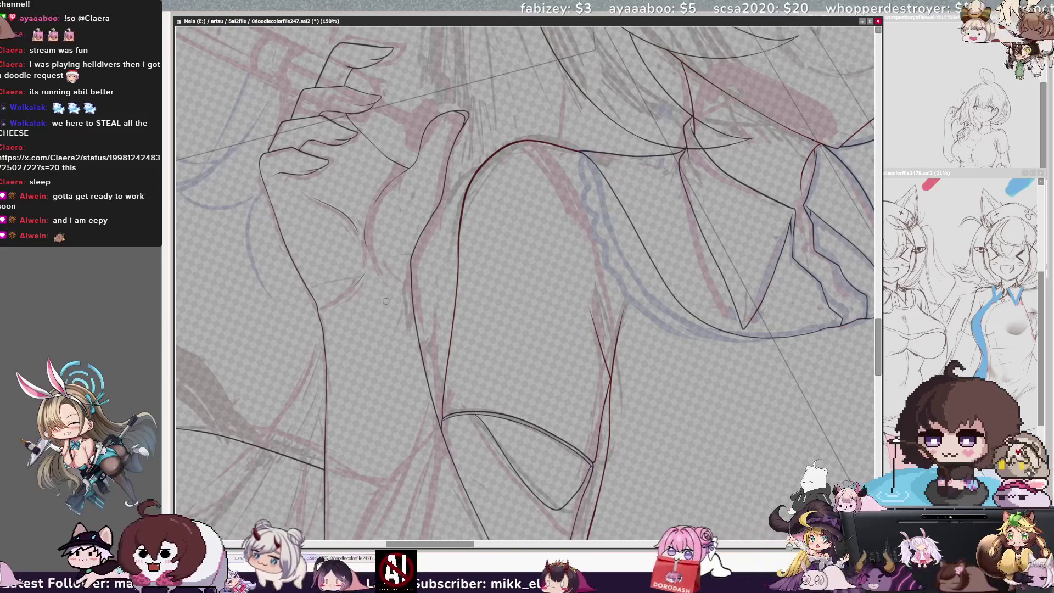
pyautogui.keyDown('ctrl'); pyautogui.keyDown('shift'); pyautogui.click(370, 248); pyautogui.keyUp('shift'); pyautogui.keyUp('ctrl')
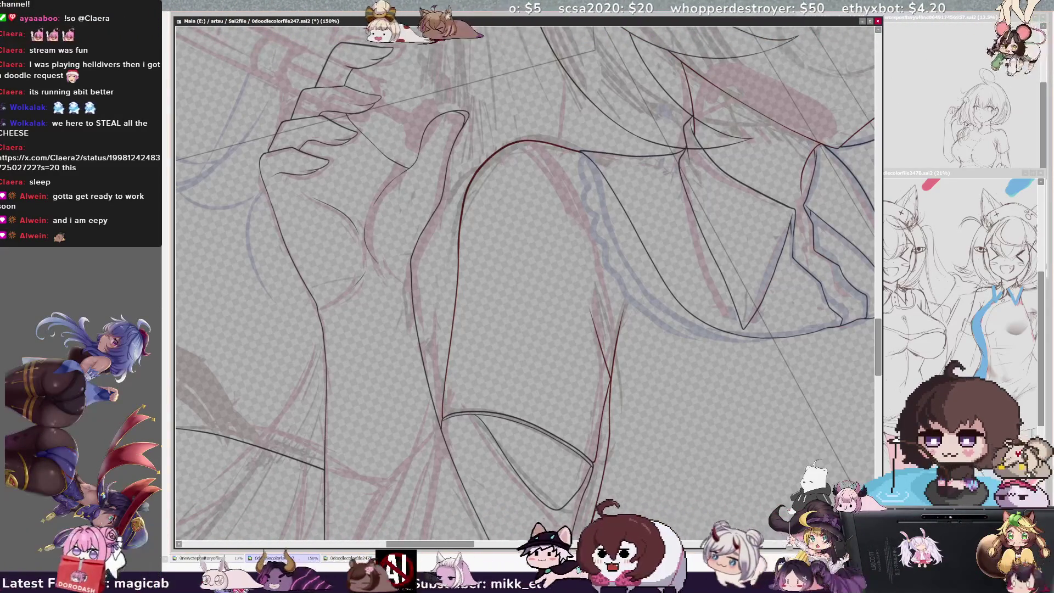
pyautogui.keyDown('ctrl'); pyautogui.keyDown('shift'); pyautogui.click(371, 261); pyautogui.keyUp('shift'); pyautogui.keyUp('ctrl')
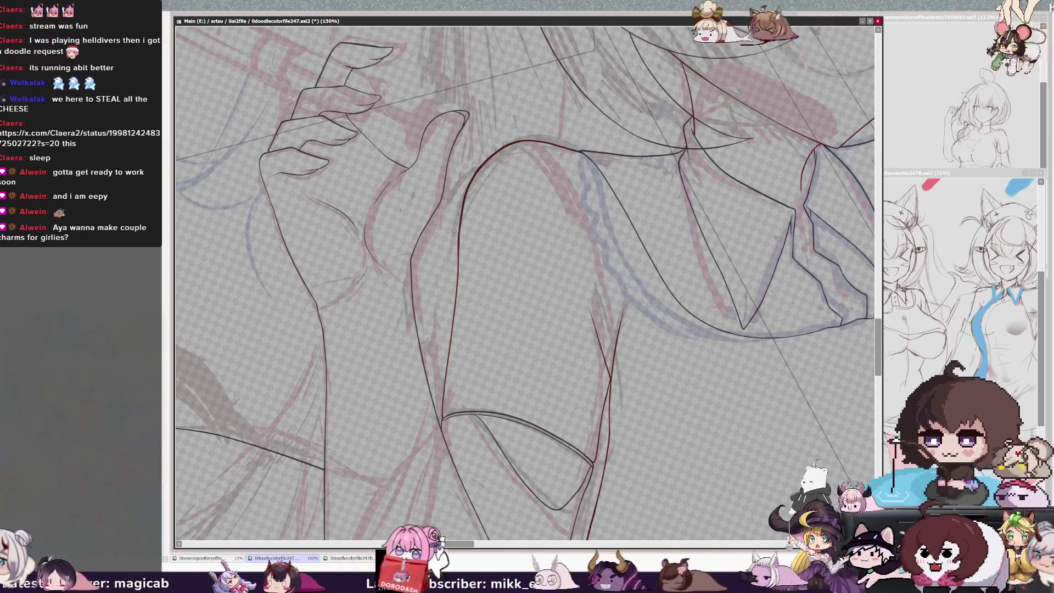
# Zoom out to 25% to review the whole figure, then back in slightly
pyautogui.press('-')
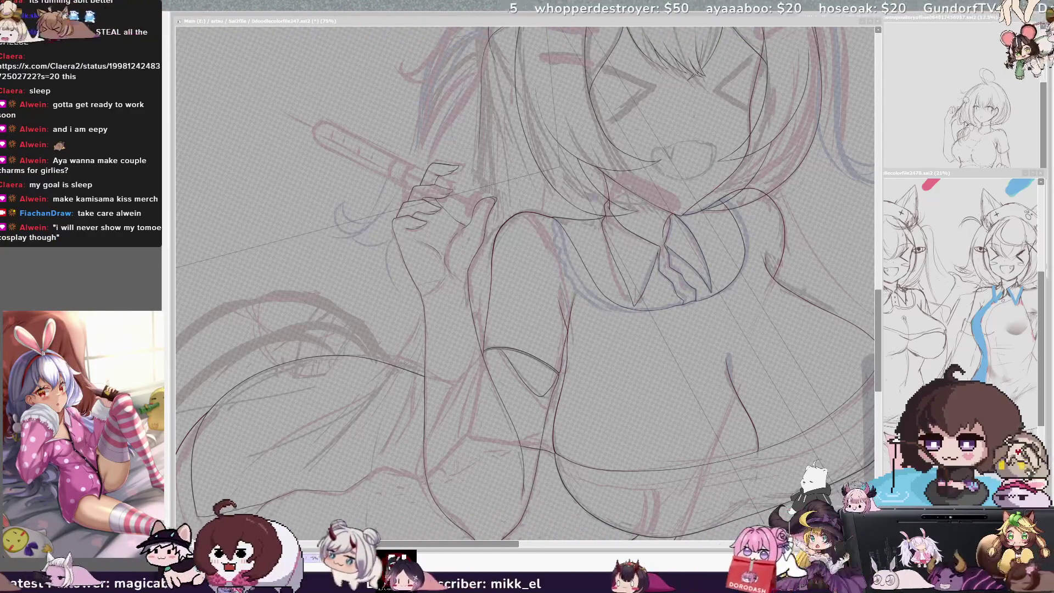
pyautogui.press('-')
pyautogui.press('-')
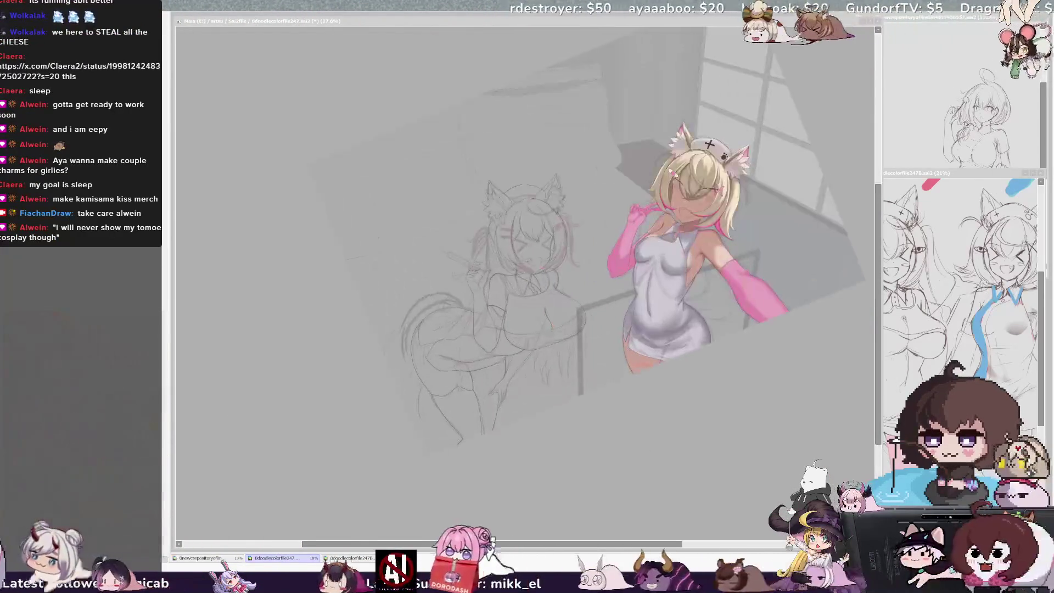
pyautogui.press('+')
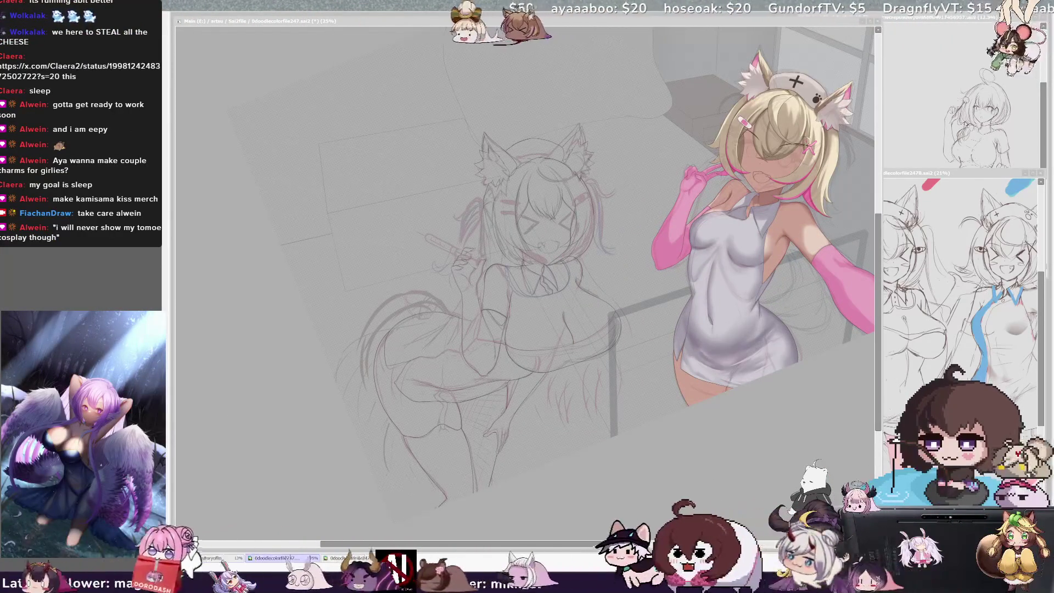
# Flip the canvas horizontally, zoom from 25% to 100%, and pan onto the hips and thighs
pyautogui.press('h')
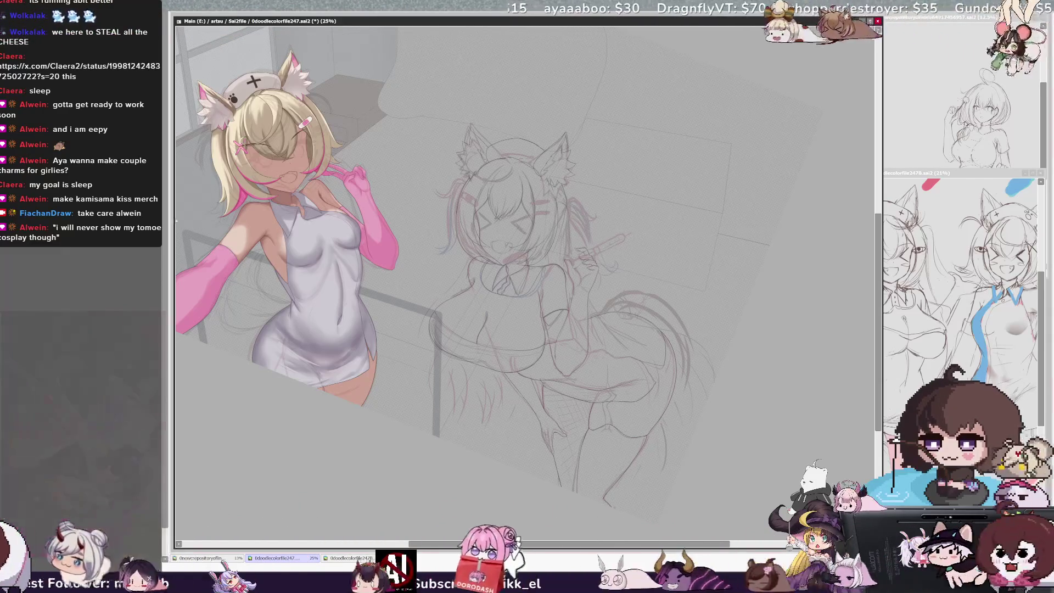
pyautogui.scroll(4, 524, 282)
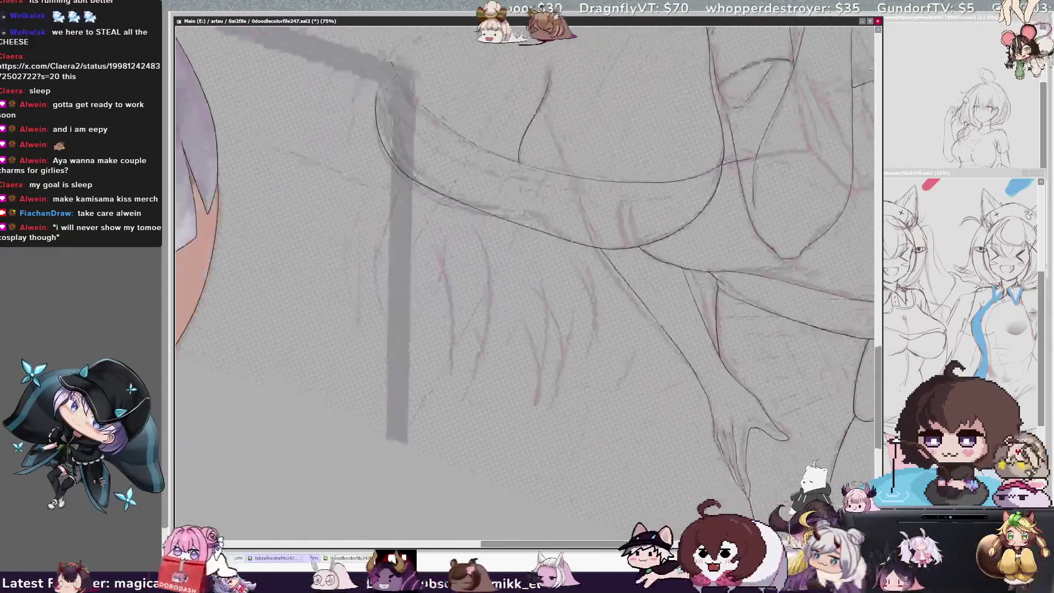
pyautogui.scroll(5, 524, 263)
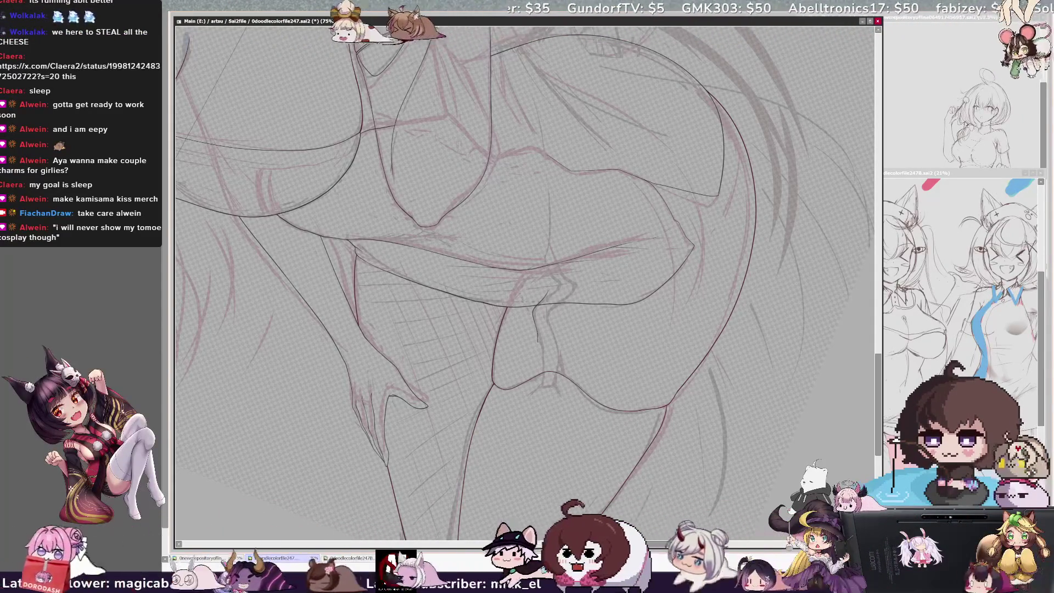
pyautogui.hotkey('ctrl', '+')
pyautogui.moveTo(527, 296); pyautogui.dragTo(442, 129)
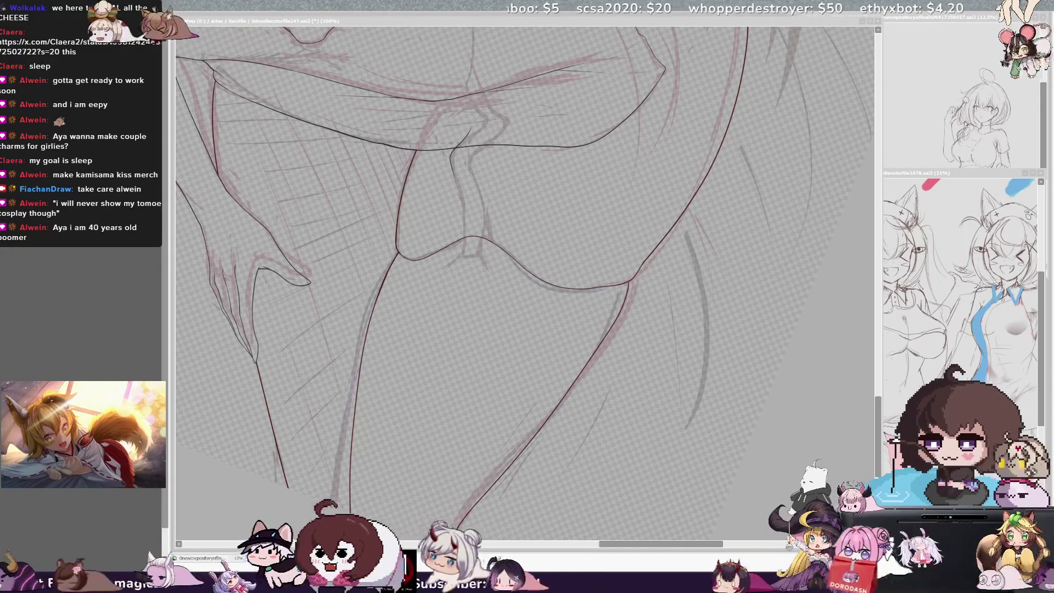
pyautogui.moveTo(210, 281); pyautogui.dragTo(165, 280)
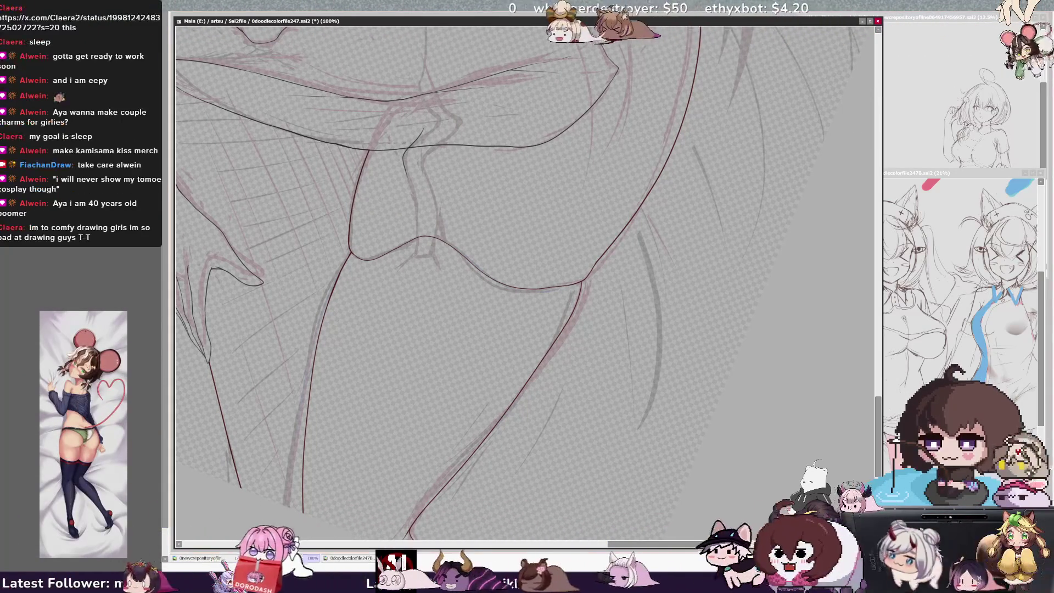
pyautogui.scroll(-3, 524, 274)
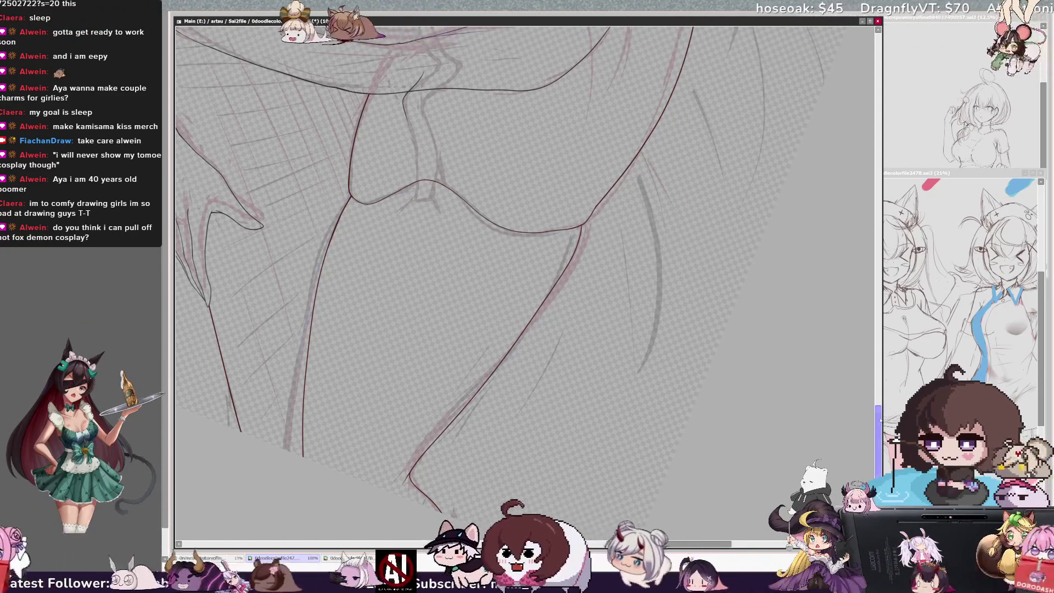
# Zoom to 150% between the thighs and try the strap's bottom end, undoing it
pyautogui.scroll(3, 525, 275)
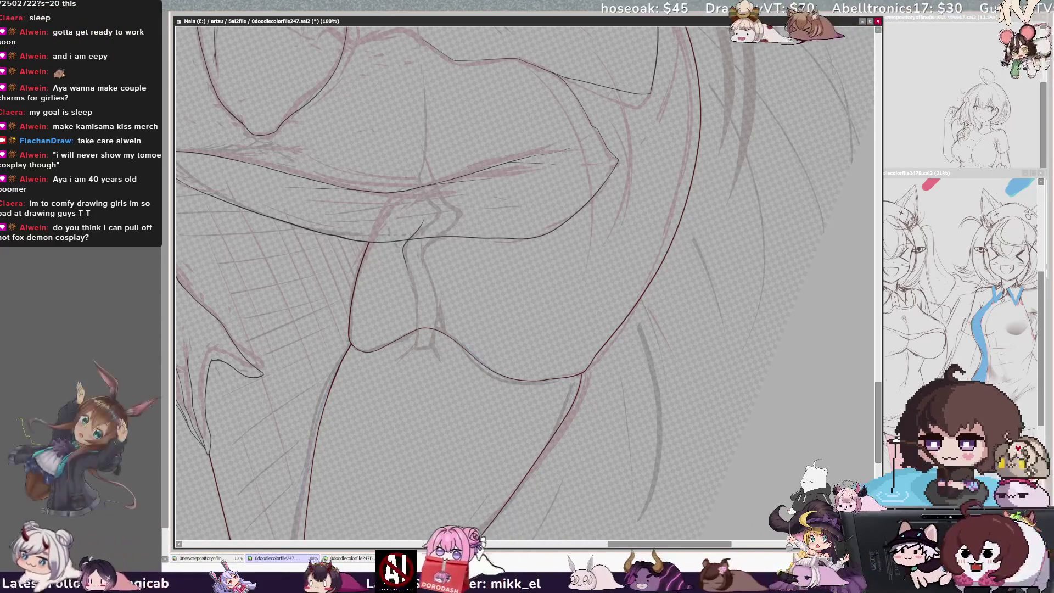
pyautogui.hotkey('ctrl', '+')
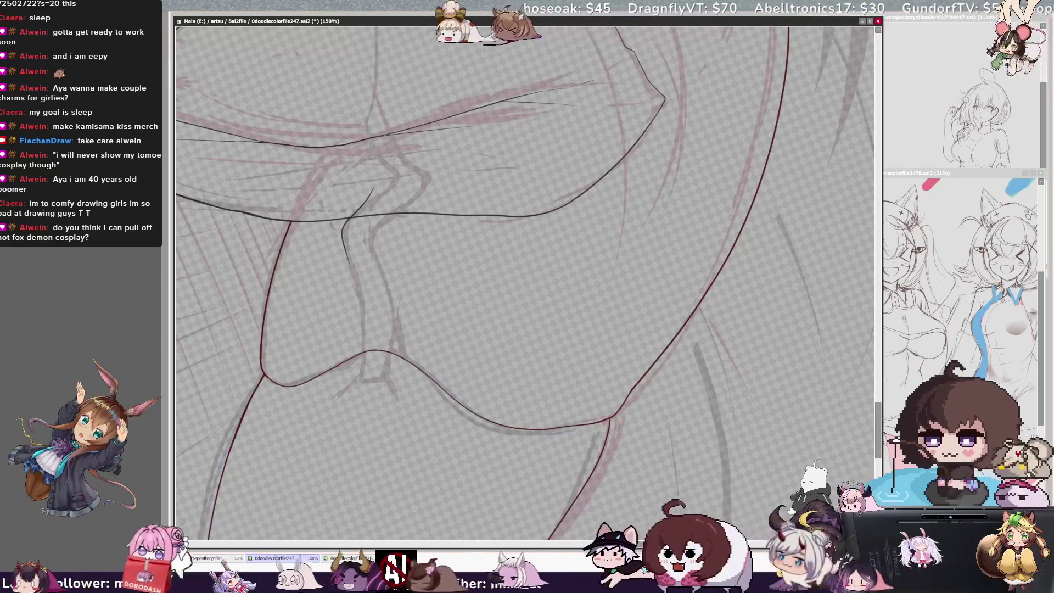
pyautogui.moveTo(353, 265)
pyautogui.mouseDown()
pyautogui.moveTo(365, 377)
pyautogui.moveTo(388, 379)
pyautogui.moveTo(393, 316)
pyautogui.moveTo(374, 226)
pyautogui.moveTo(386, 216)
pyautogui.mouseUp()
pyautogui.hotkey('ctrl', 'z')
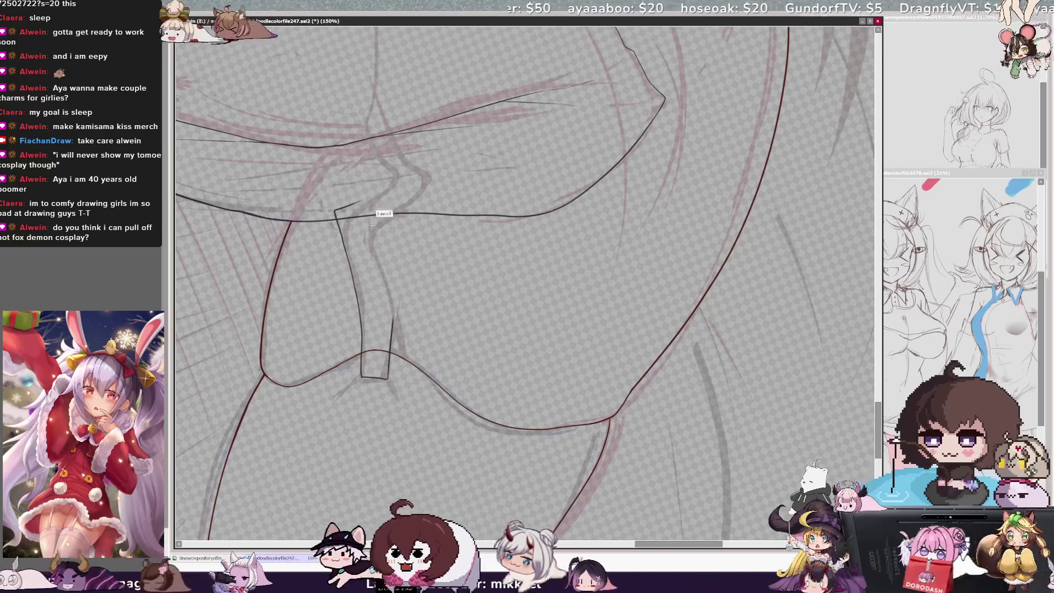
# Ink the strap's edges from the hip line down to the thigh, with a small top hook
pyautogui.moveTo(342, 237)
pyautogui.mouseDown()
pyautogui.moveTo(349, 199)
pyautogui.moveTo(367, 236)
pyautogui.mouseUp()
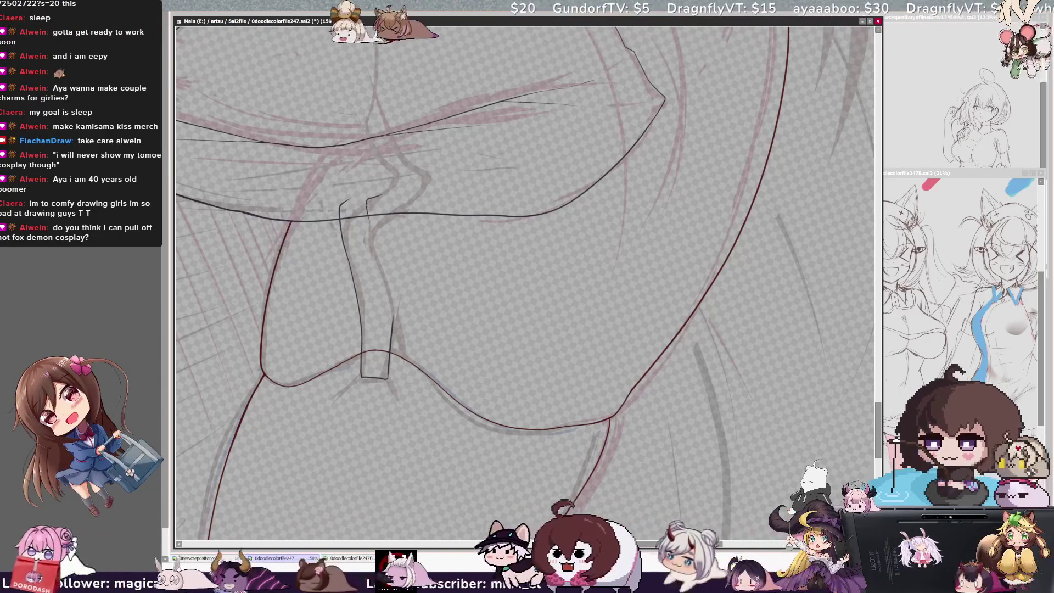
pyautogui.moveTo(367, 216); pyautogui.dragTo(393, 313)
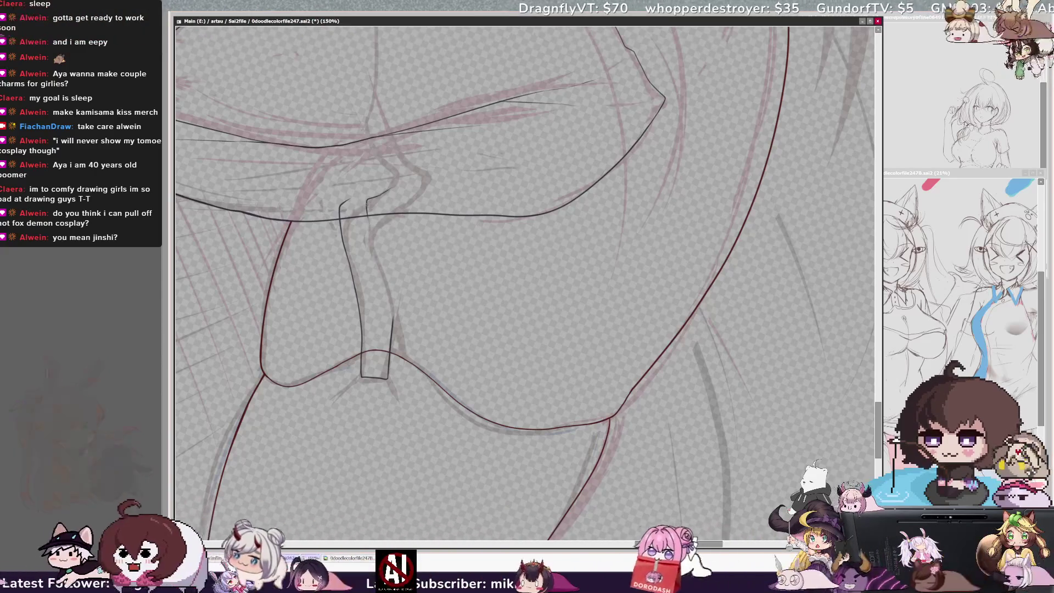
pyautogui.moveTo(367, 202); pyautogui.dragTo(384, 281)
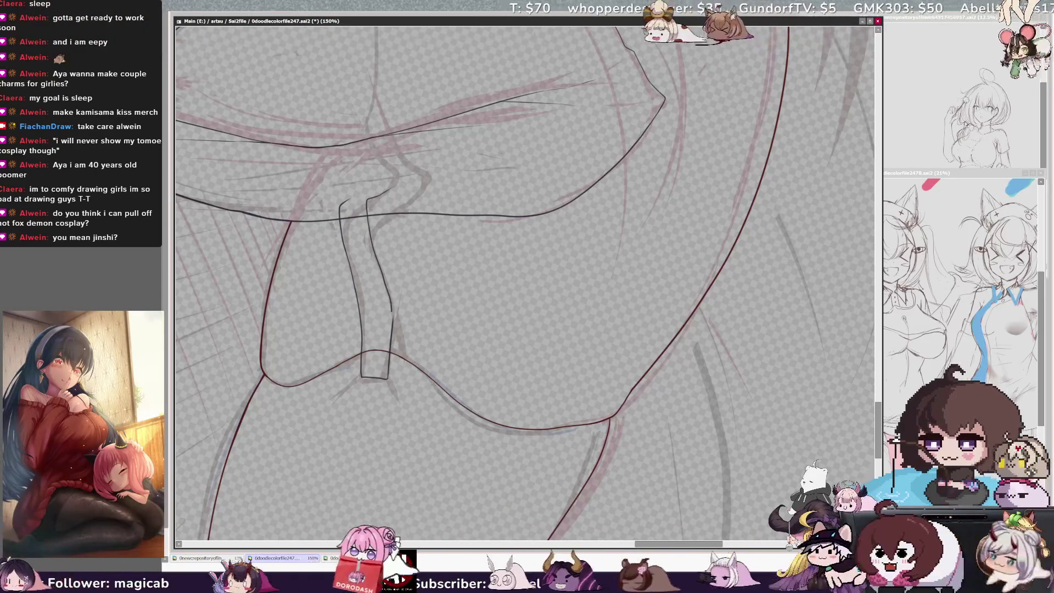
pyautogui.moveTo(381, 194); pyautogui.dragTo(368, 201)
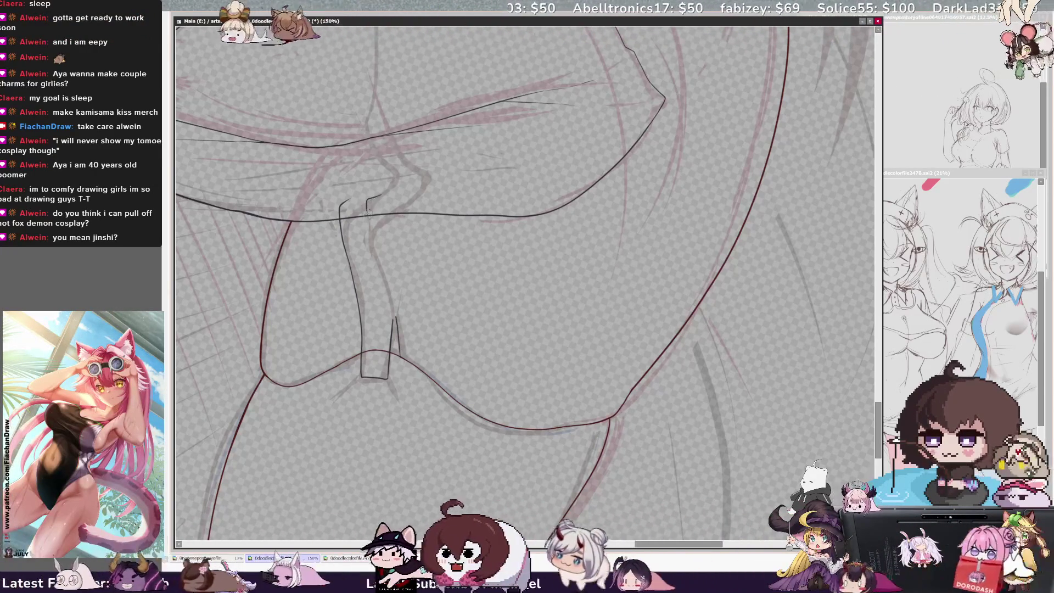
# Remove the hook and redraw the strap's right edge up from the thigh line
pyautogui.hotkey('ctrl', 'z')
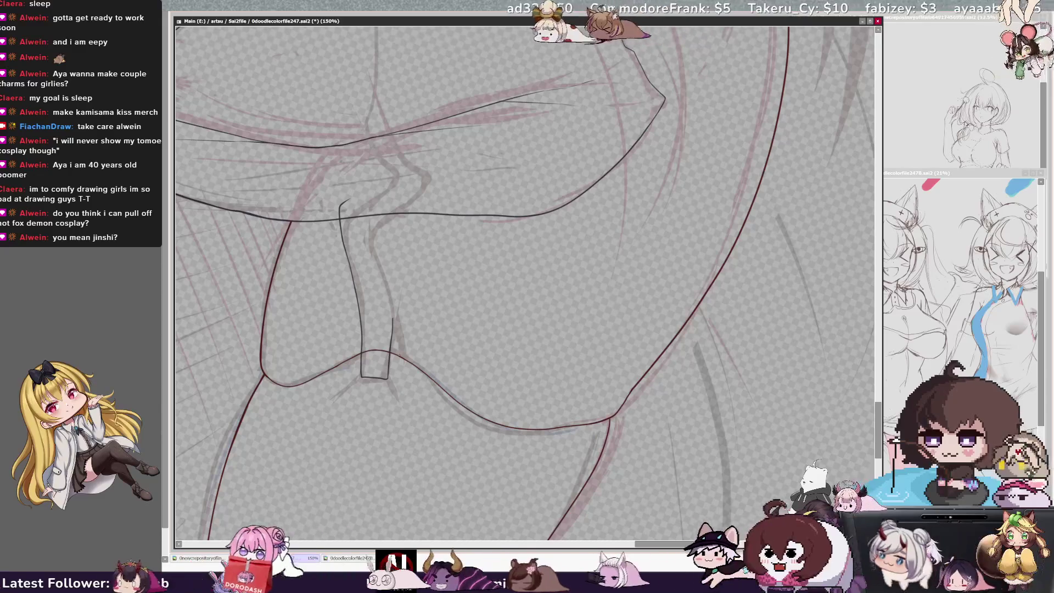
pyautogui.moveTo(394, 315); pyautogui.dragTo(374, 216)
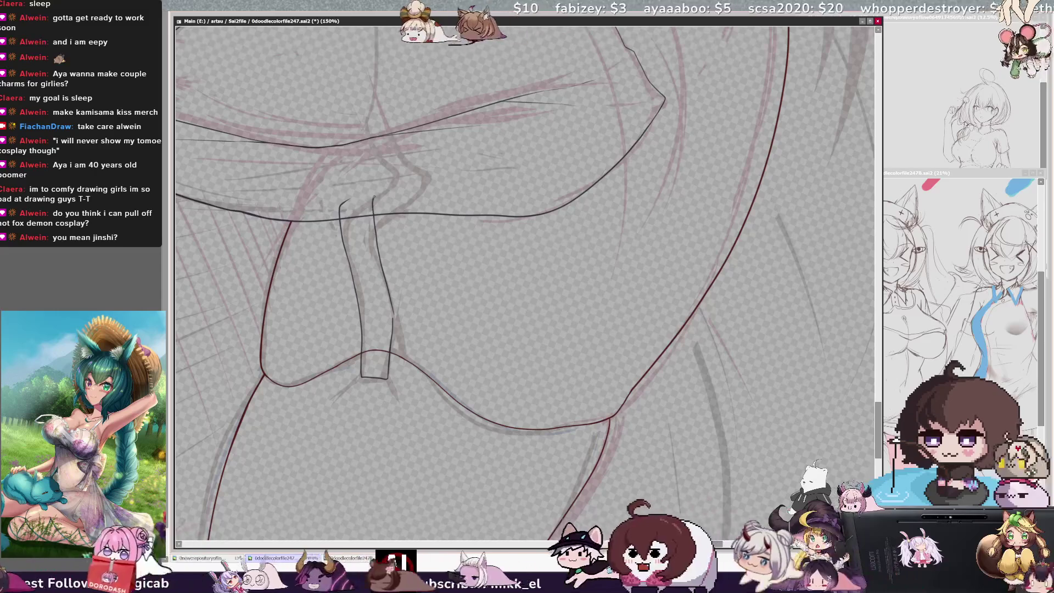
pyautogui.hotkey('ctrl', 'z')
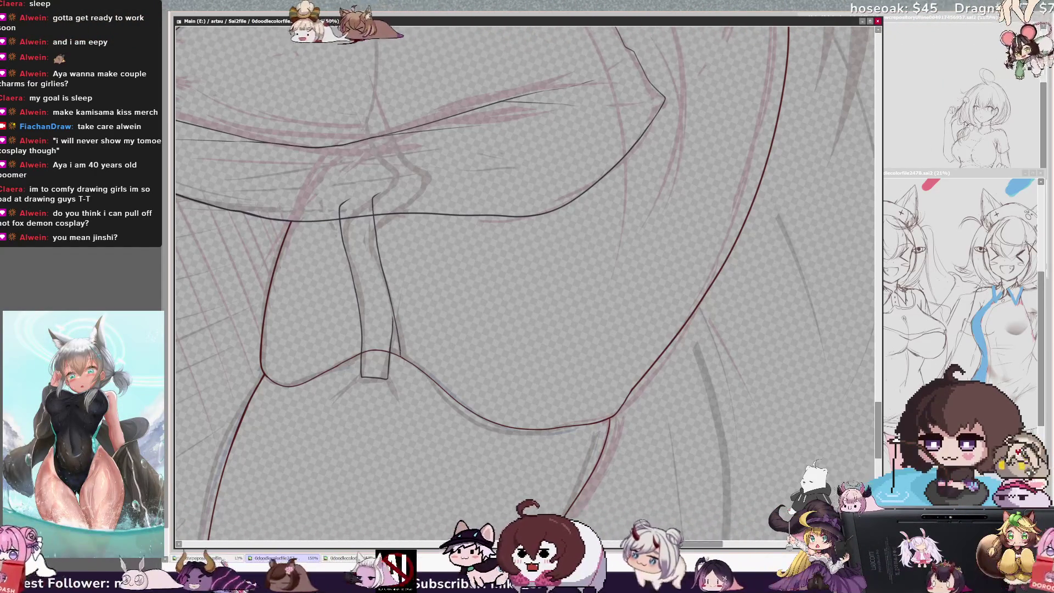
# Check the strap on a mirrored canvas, touch up a short line, and flip back
pyautogui.press('h')
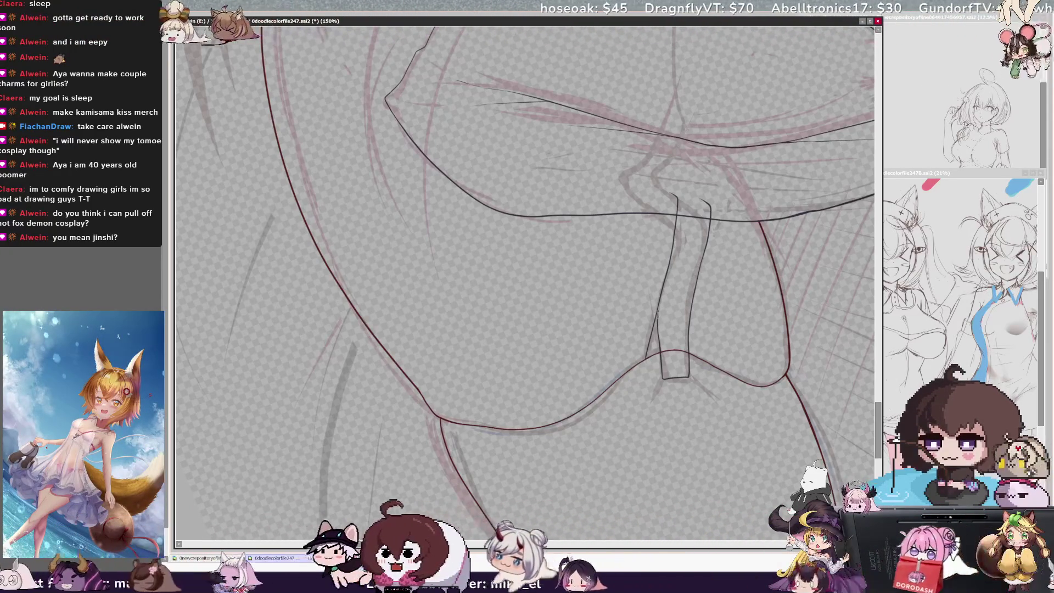
pyautogui.moveTo(658, 319); pyautogui.dragTo(657, 333)
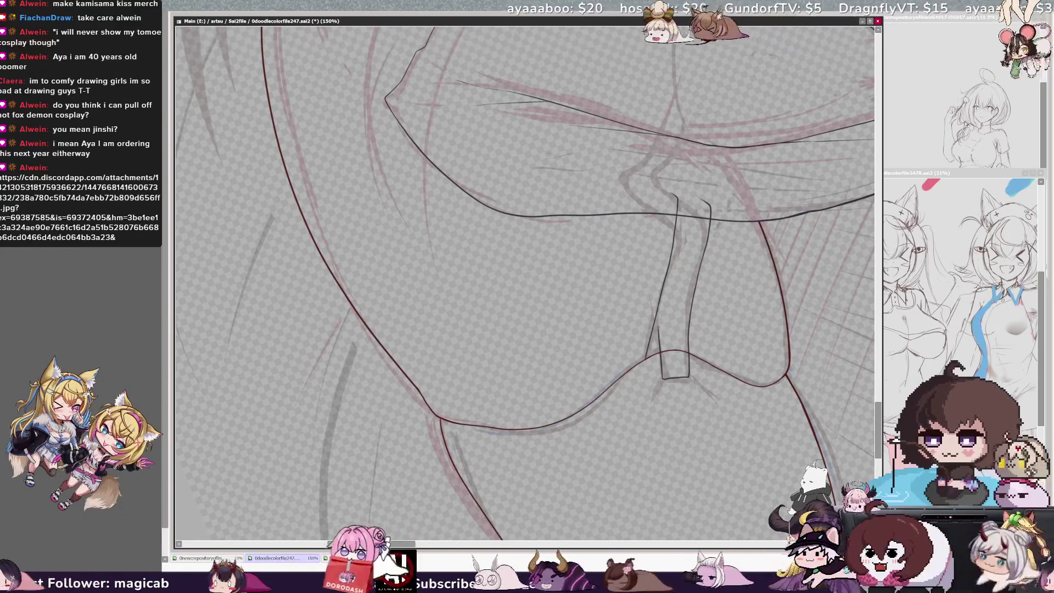
pyautogui.press('h')
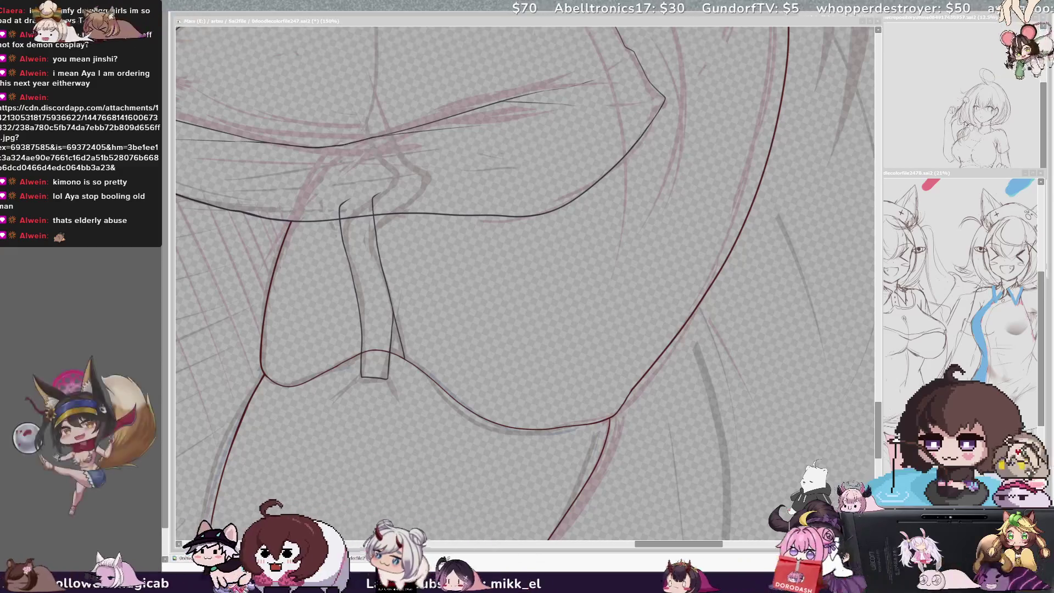
# Replace the upper stroke of the strap's left edge at the hip line, then zoom out to 50%
pyautogui.click(551, 364)
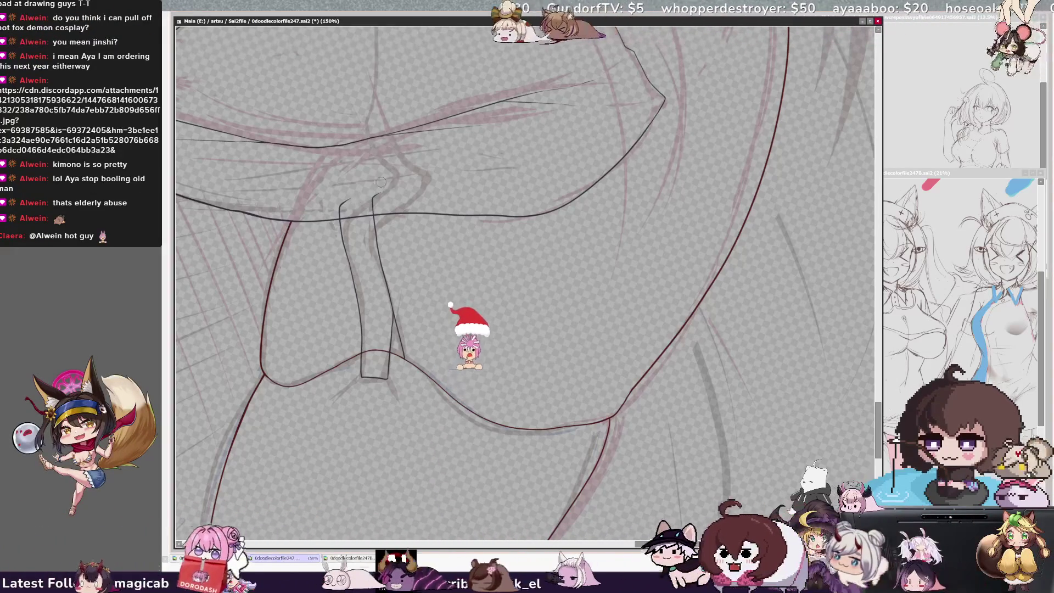
pyautogui.hotkey('ctrl', 'z')
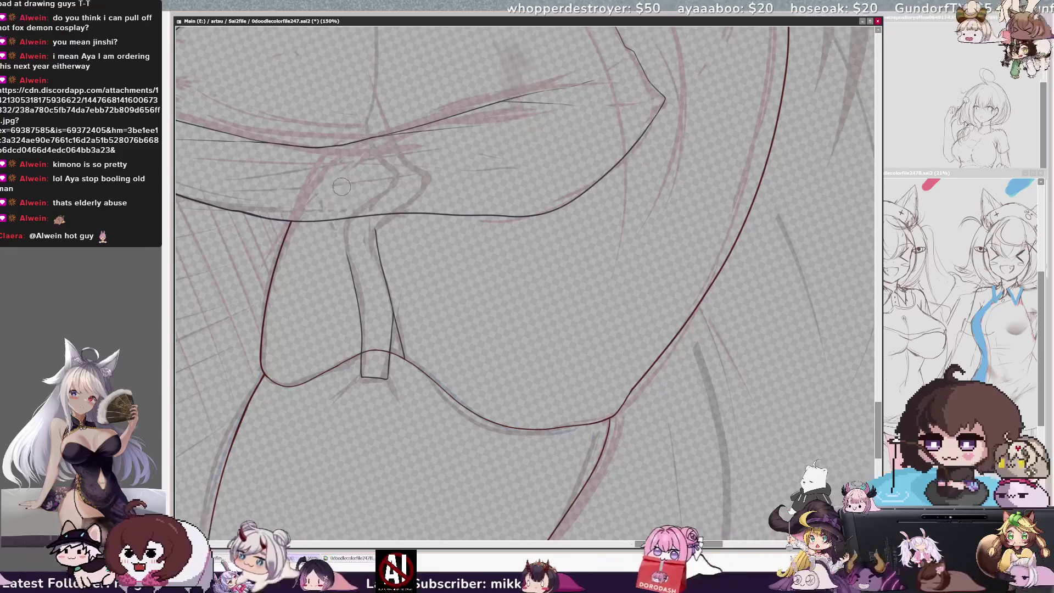
pyautogui.moveTo(358, 208); pyautogui.dragTo(348, 258)
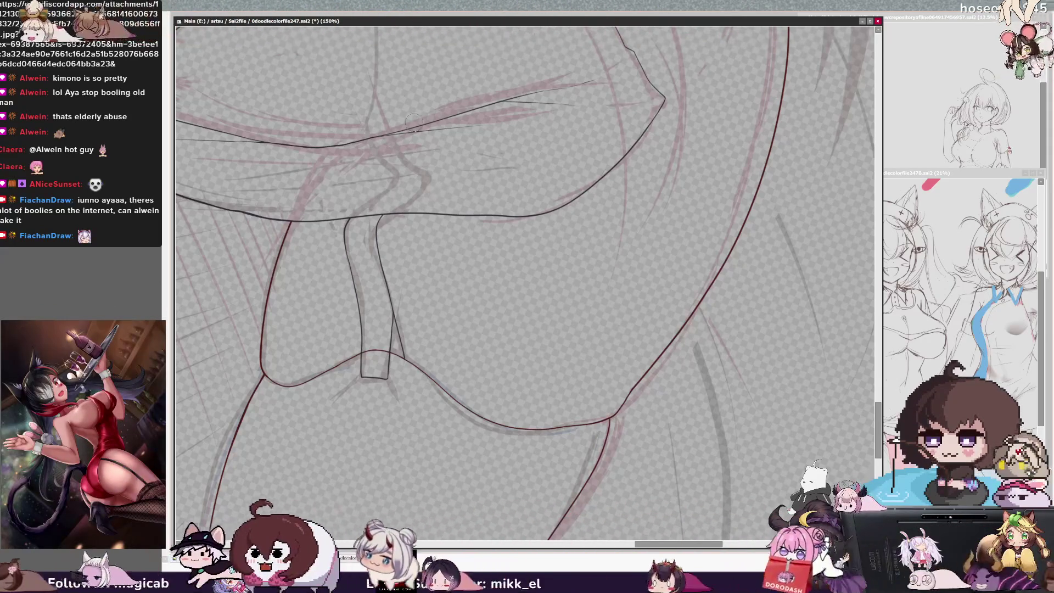
pyautogui.press('-')
pyautogui.press('-')
pyautogui.press('-')
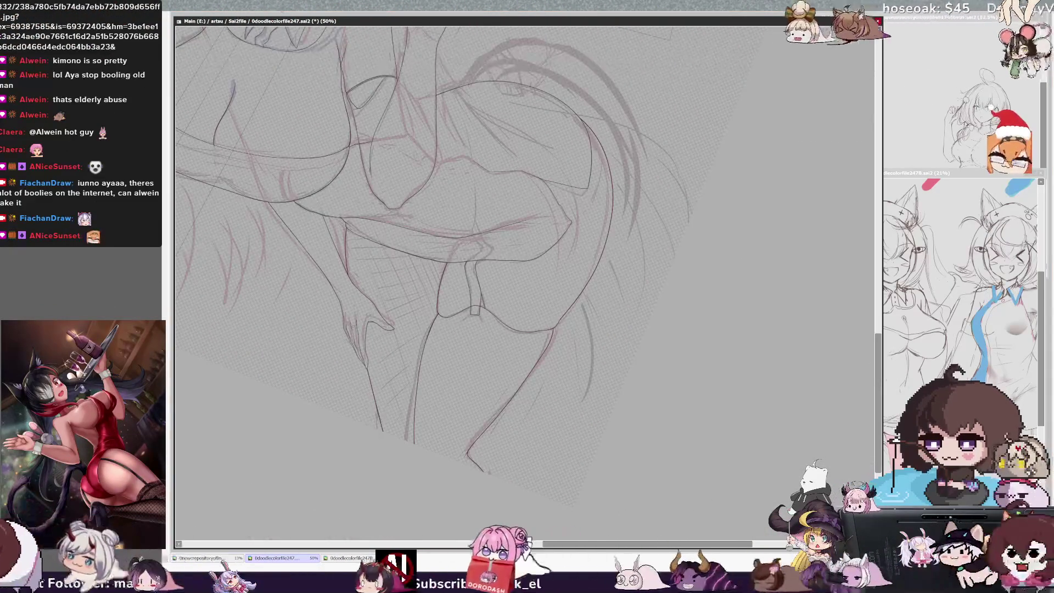
# Zoom to 150% and pen a short horizontal line across the strap partway down
pyautogui.press('+')
pyautogui.press('+')
pyautogui.press('+')
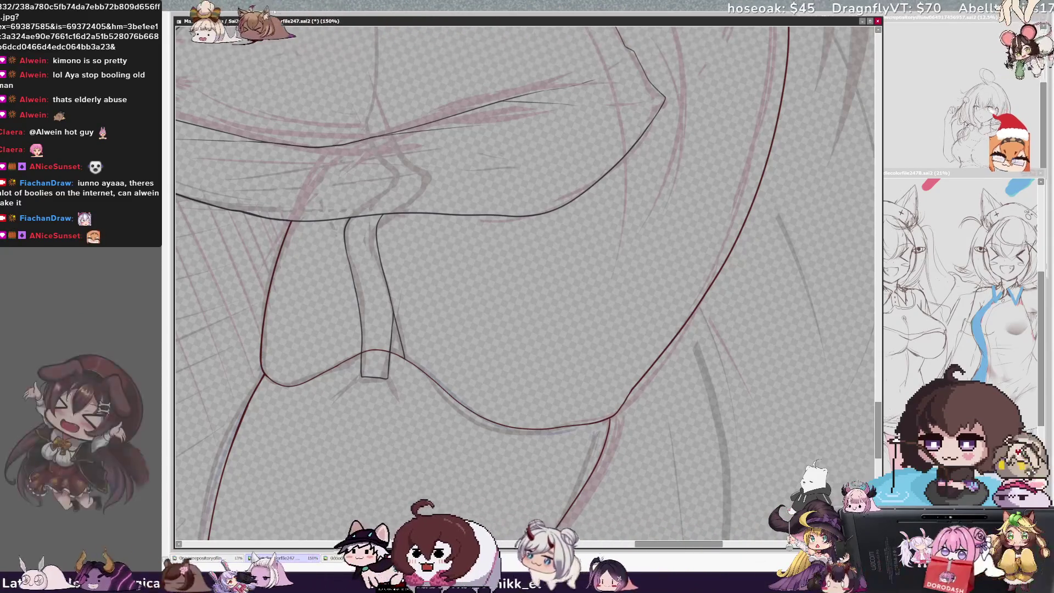
pyautogui.moveTo(356, 291); pyautogui.dragTo(384, 288)
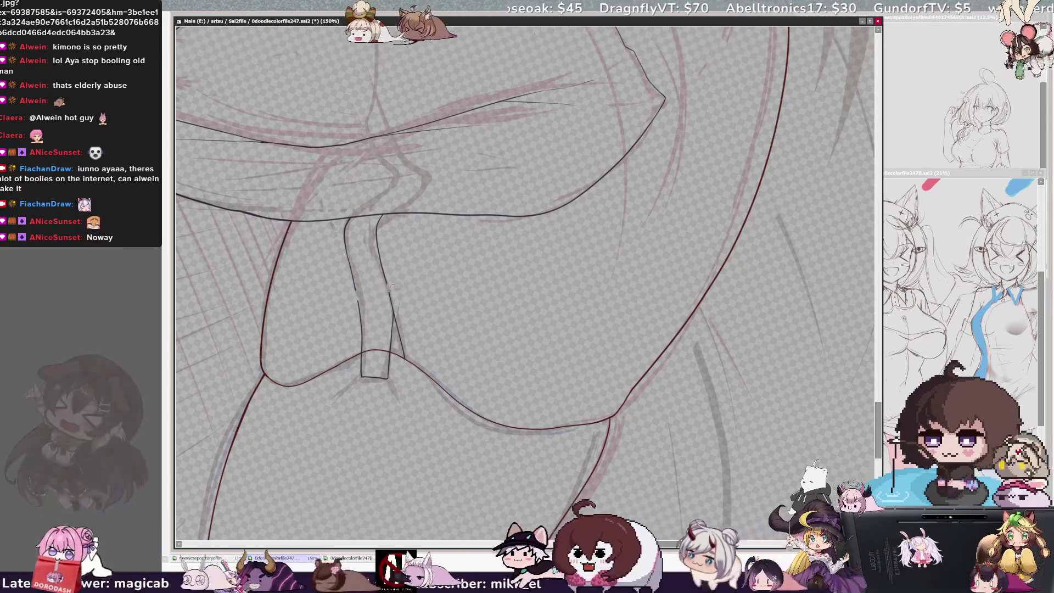
pyautogui.moveTo(355, 290); pyautogui.dragTo(387, 286)
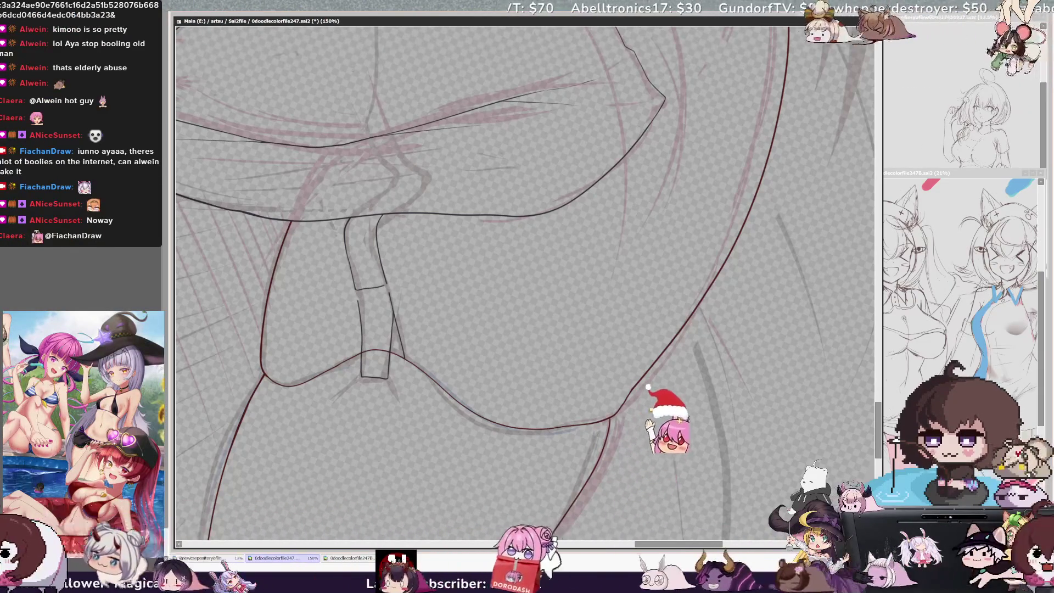
# At 200%, erase the crossing line's overhang, ink the lower piece's top edge, and return to 150%
pyautogui.hotkey('ctrl', '+')
pyautogui.moveTo(340, 287)
pyautogui.mouseDown()
pyautogui.moveTo(328, 288)
pyautogui.moveTo(339, 285)
pyautogui.mouseUp()
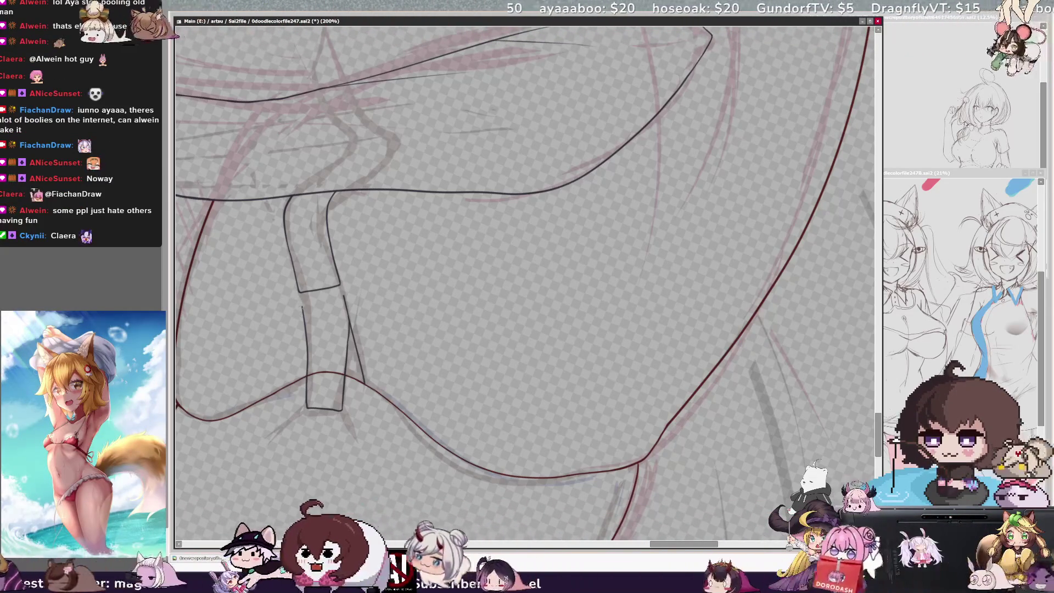
pyautogui.moveTo(303, 304); pyautogui.dragTo(316, 300)
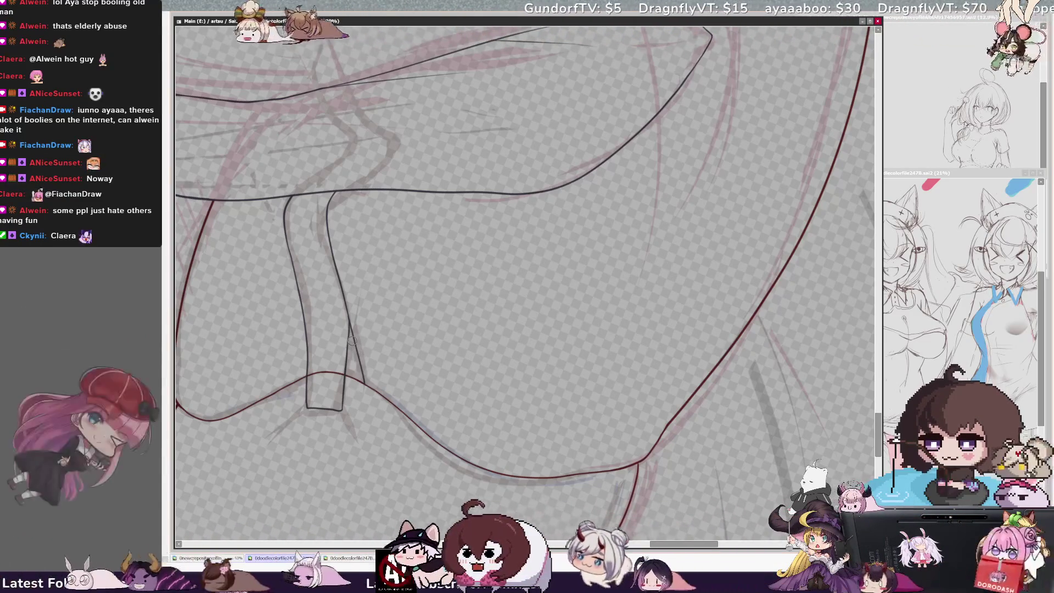
pyautogui.hotkey('ctrl', '-')
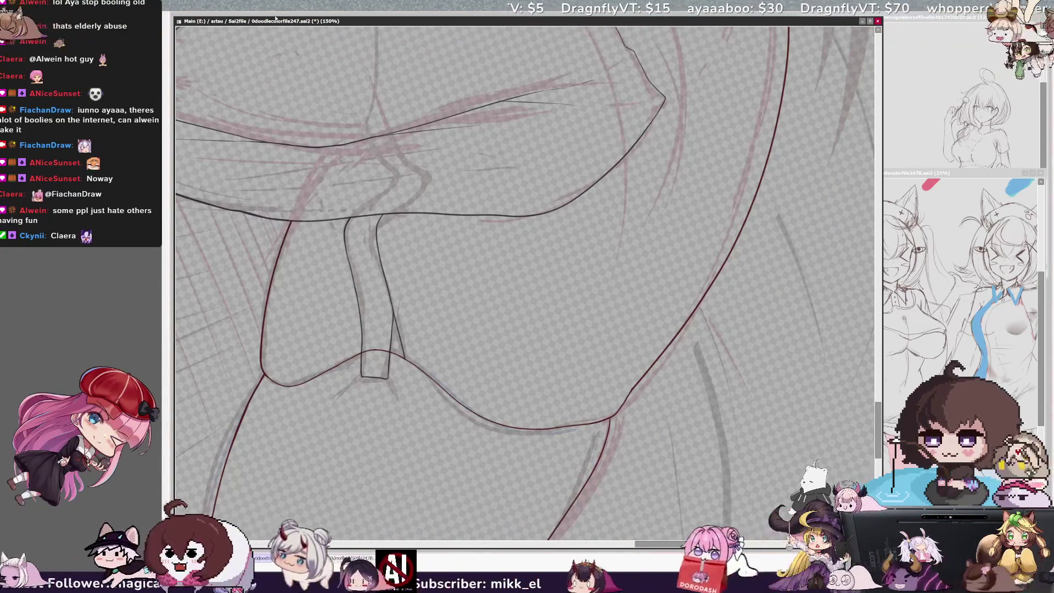
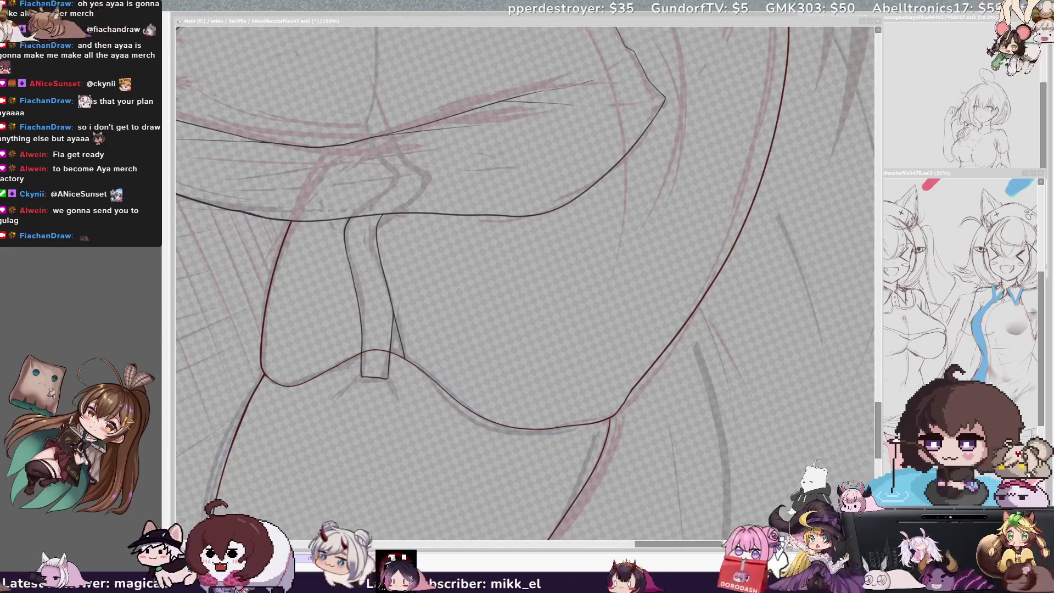
# Undo the old strap-end strokes and re-ink the strap's edge on a mirrored canvas
pyautogui.click(370, 302)
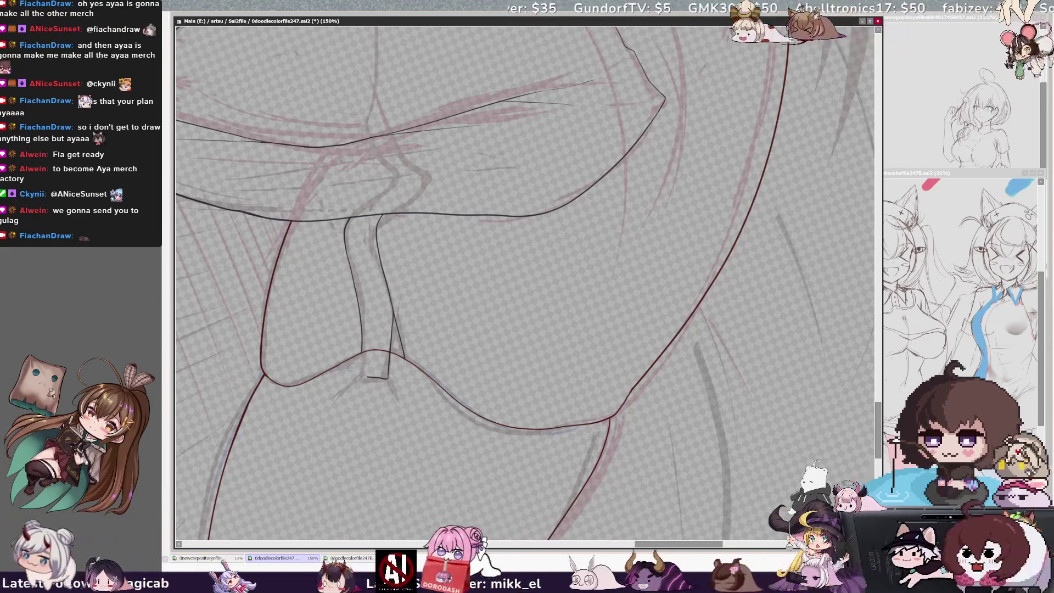
pyautogui.hotkey('ctrl', 'z')
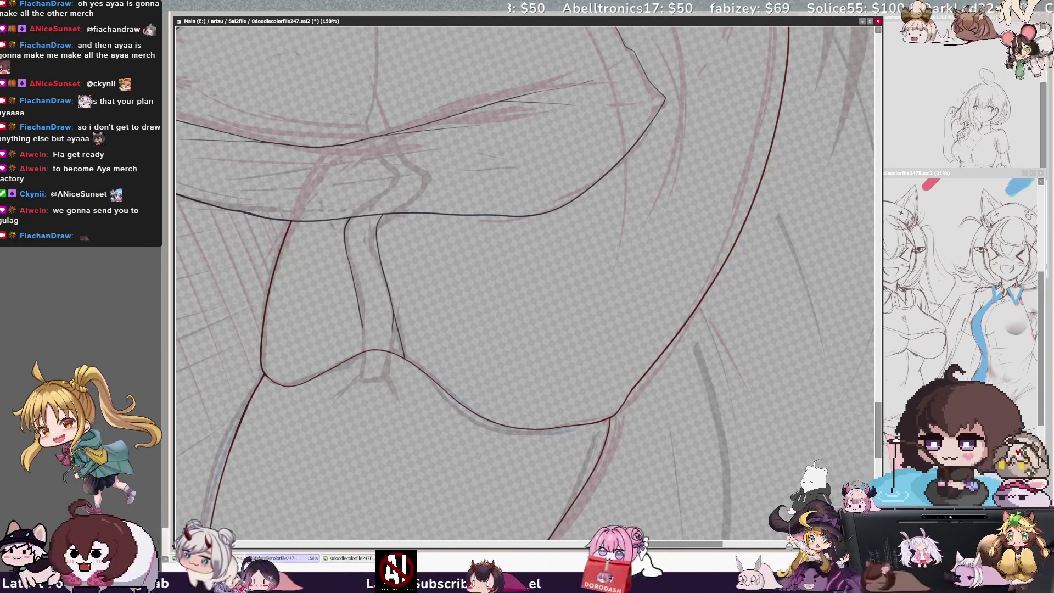
pyautogui.hotkey('ctrl', 'z')
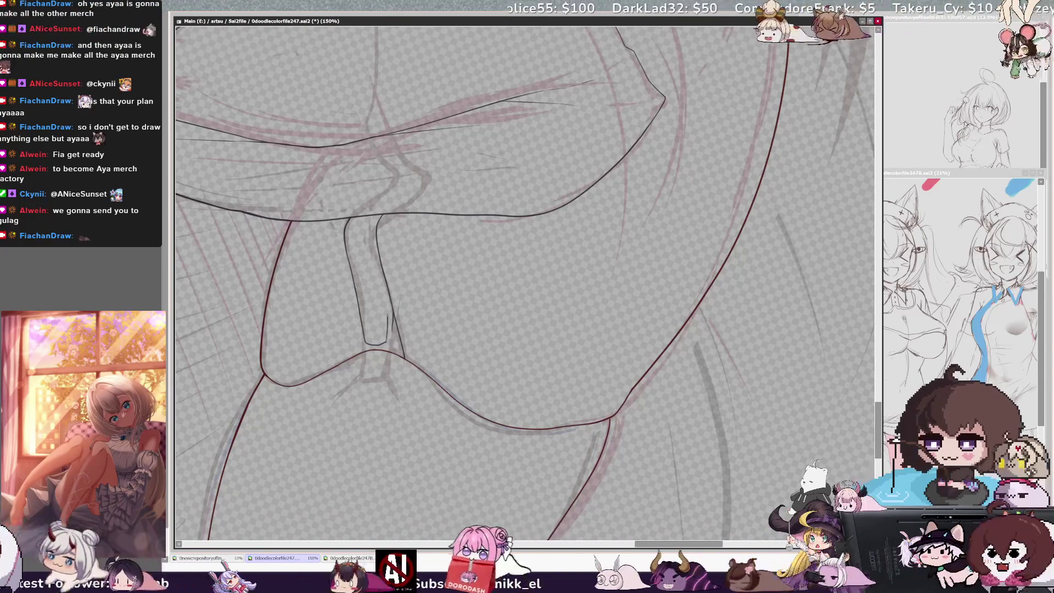
pyautogui.hotkey('ctrl', 'z')
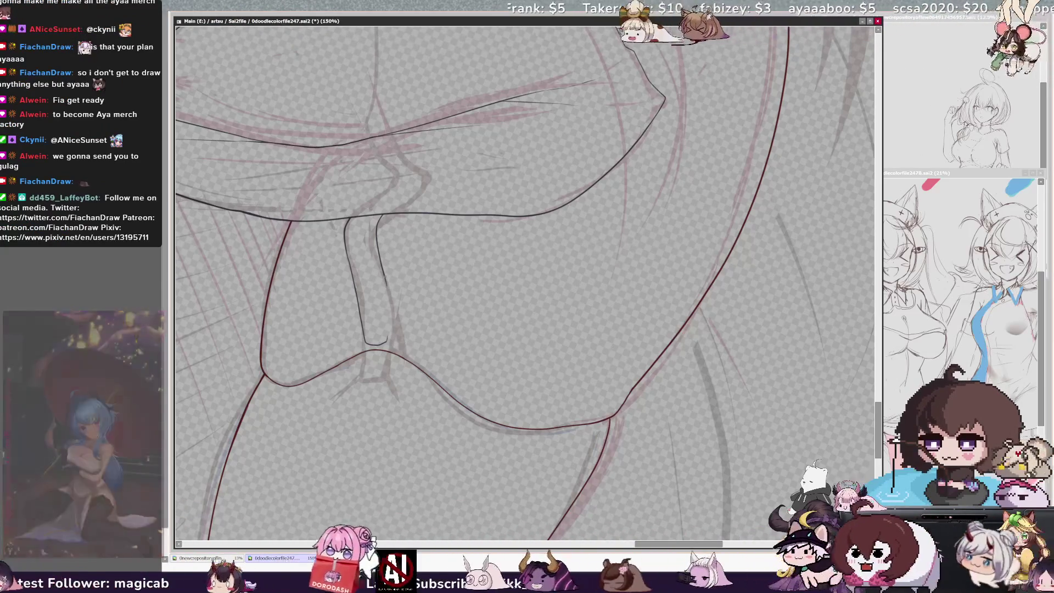
pyautogui.press('h')
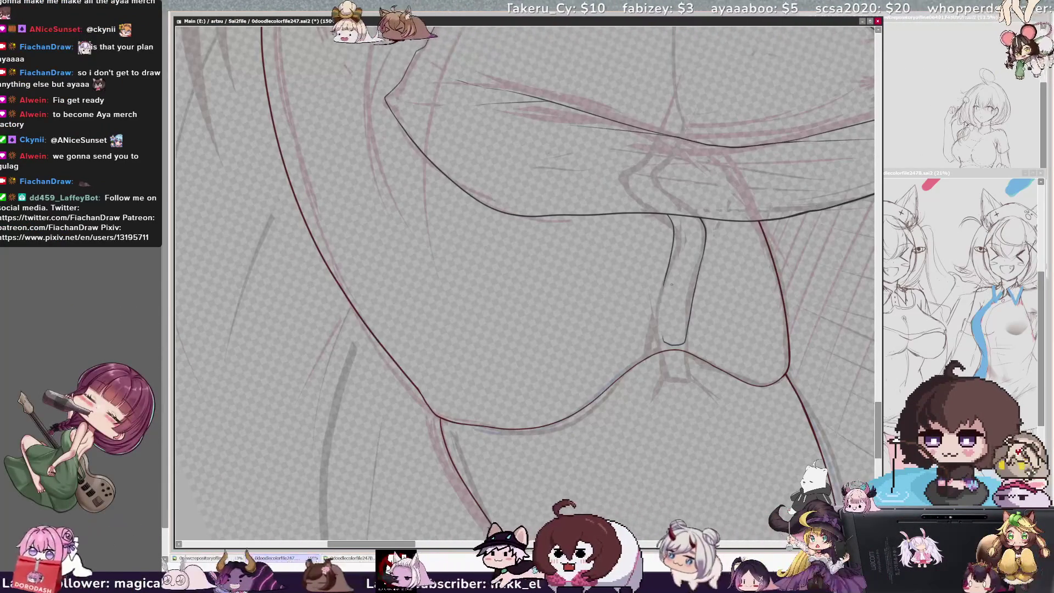
pyautogui.moveTo(665, 282); pyautogui.dragTo(661, 316)
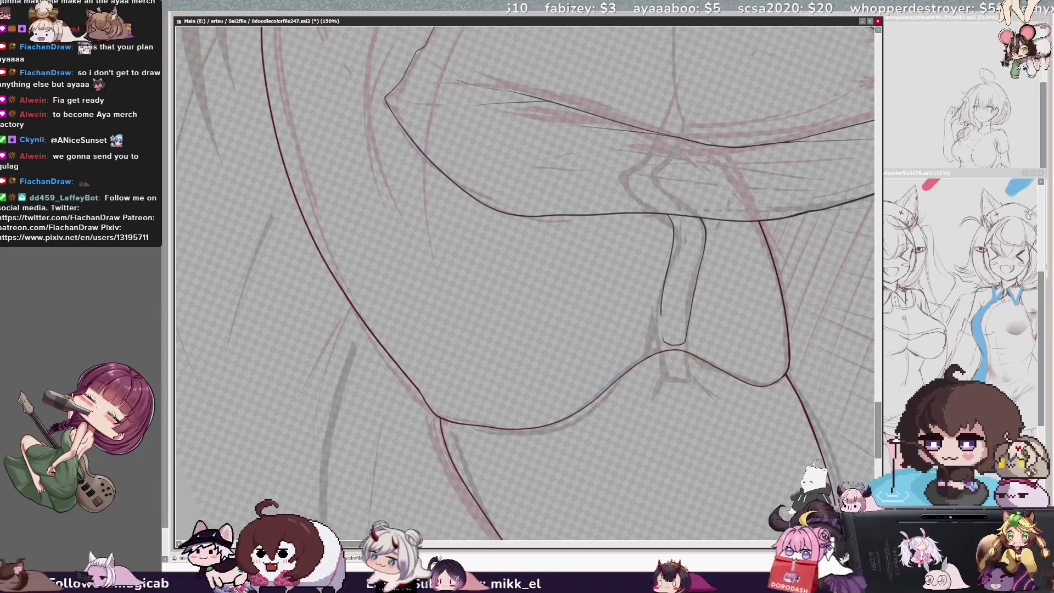
pyautogui.press('h')
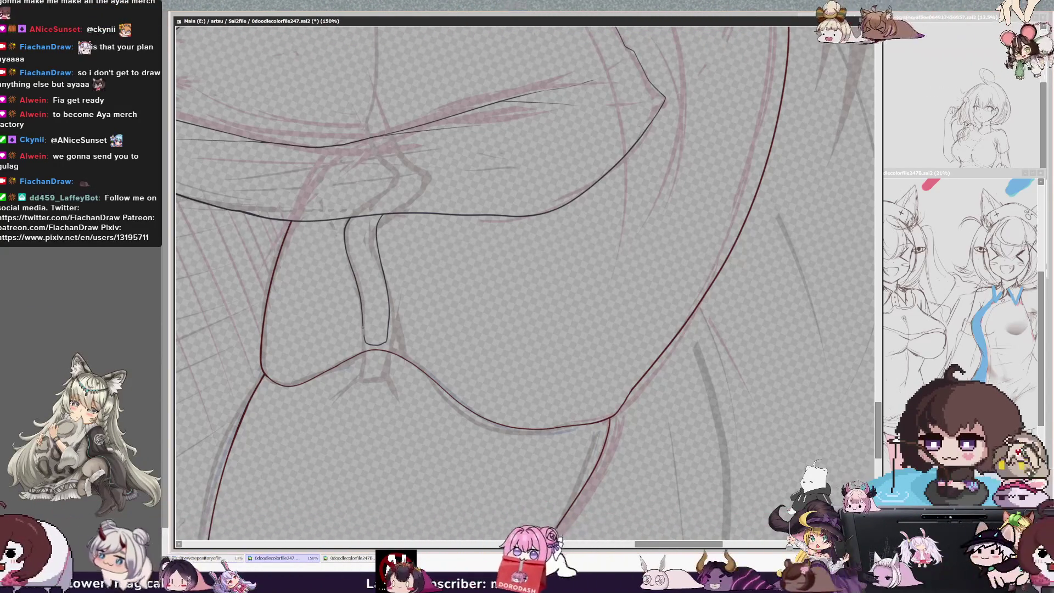
# Erase and redraw a smooth rounded curve closing the strap's bottom end
pyautogui.moveTo(364, 335); pyautogui.dragTo(376, 348)
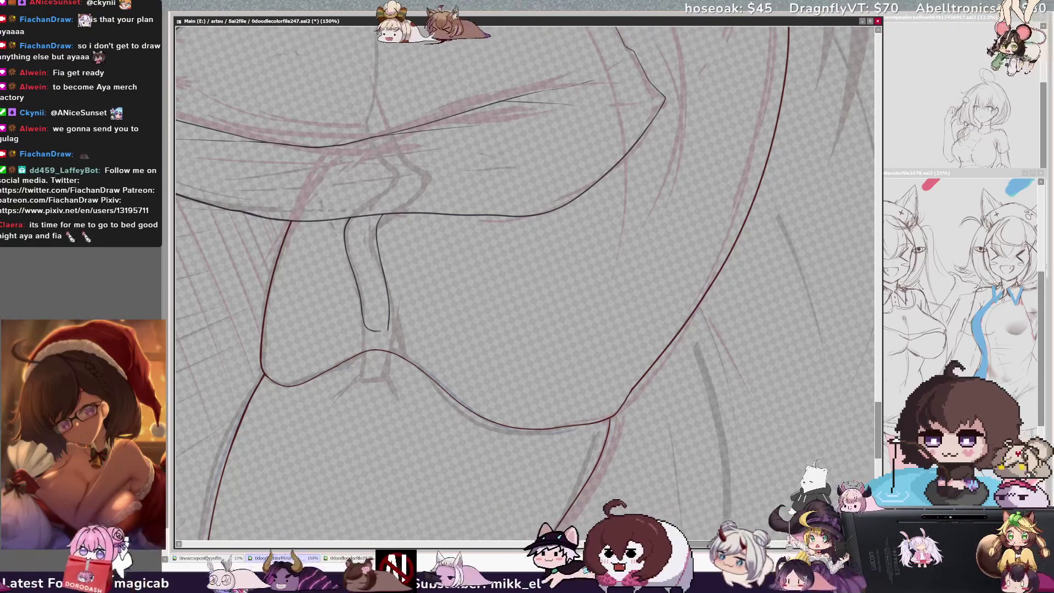
pyautogui.moveTo(377, 331); pyautogui.dragTo(389, 325)
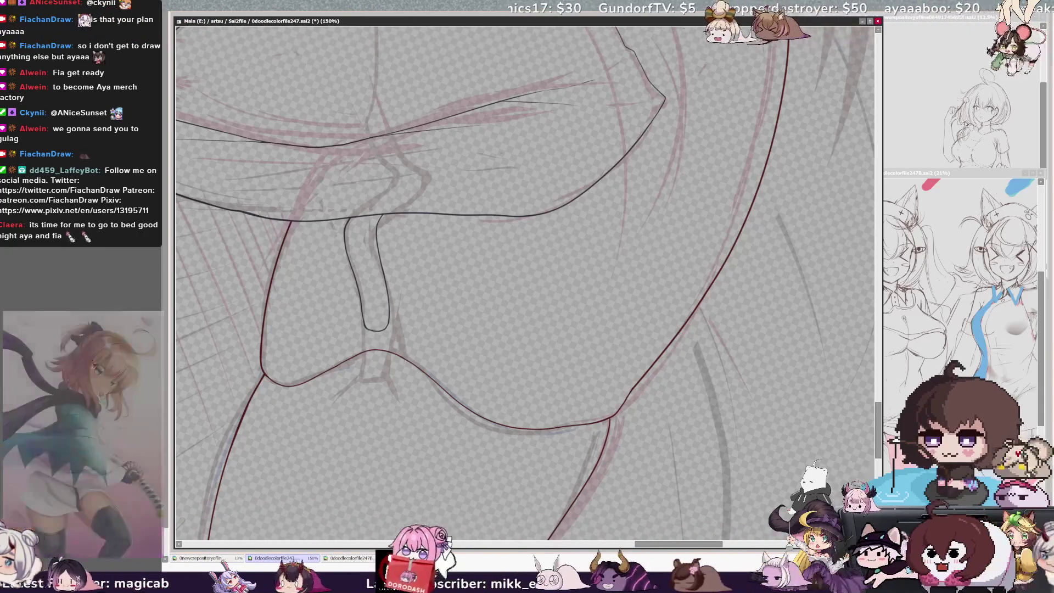
pyautogui.hotkey('ctrl', 'z')
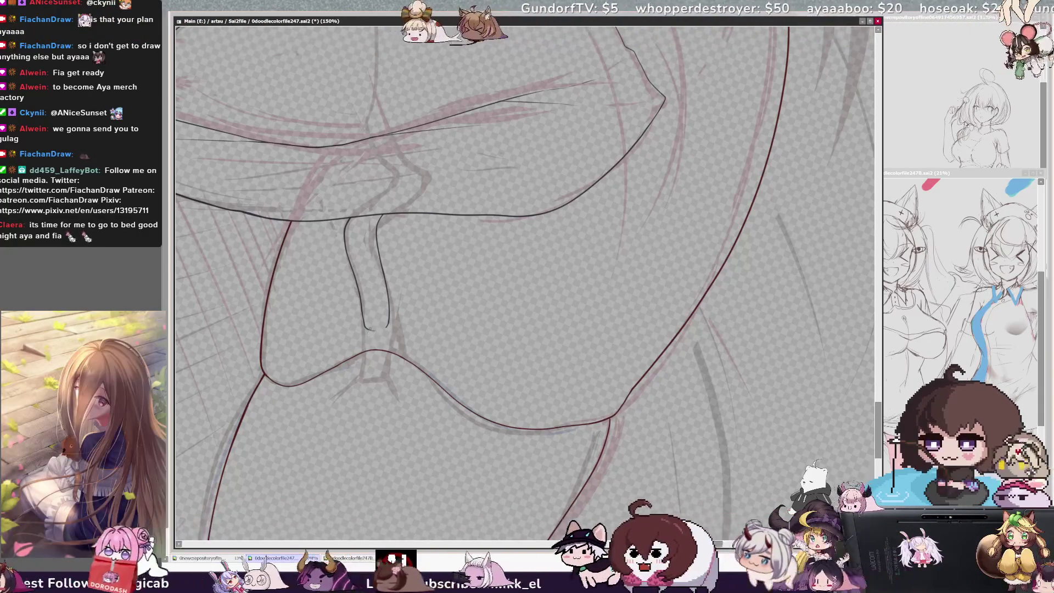
pyautogui.moveTo(365, 328); pyautogui.dragTo(388, 323)
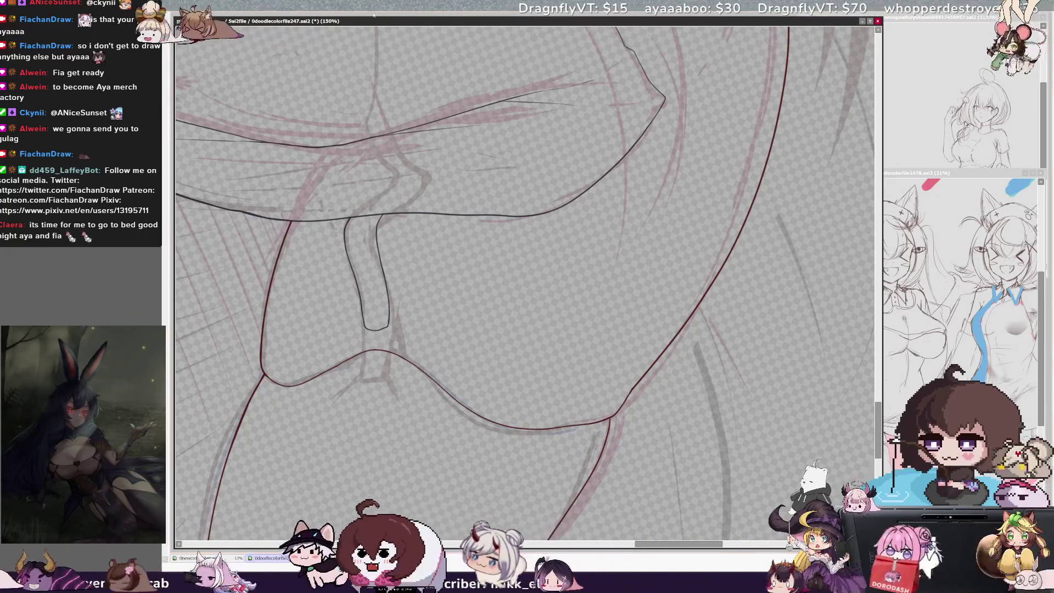
pyautogui.press('Delete')
pyautogui.press('Delete')
pyautogui.press('Delete')
pyautogui.press('Delete')
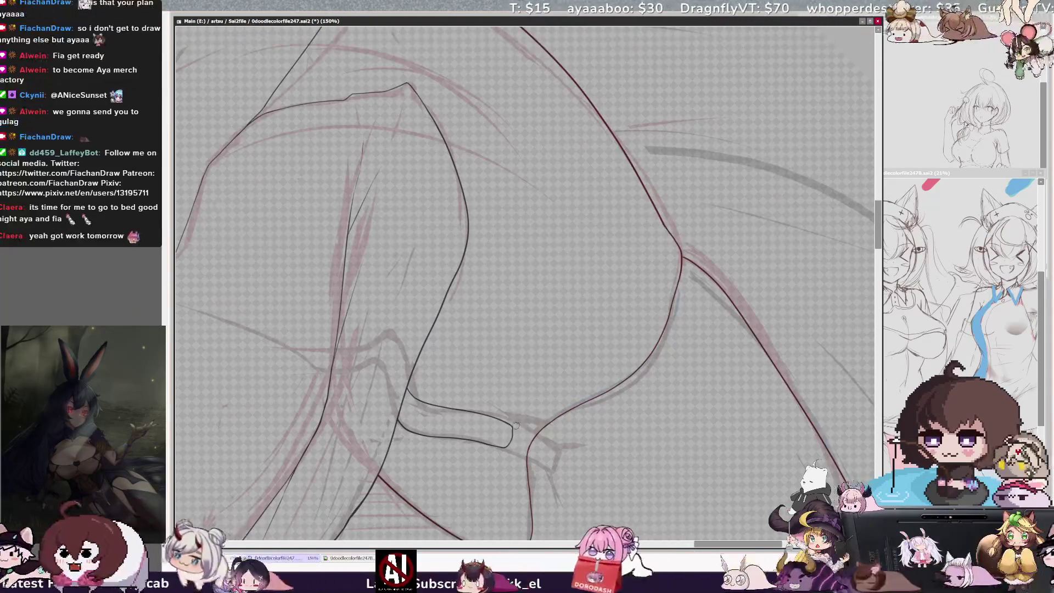
# Erase the small rectangle's right edge and redraw it with short pen strokes
pyautogui.moveTo(513, 424); pyautogui.dragTo(508, 447)
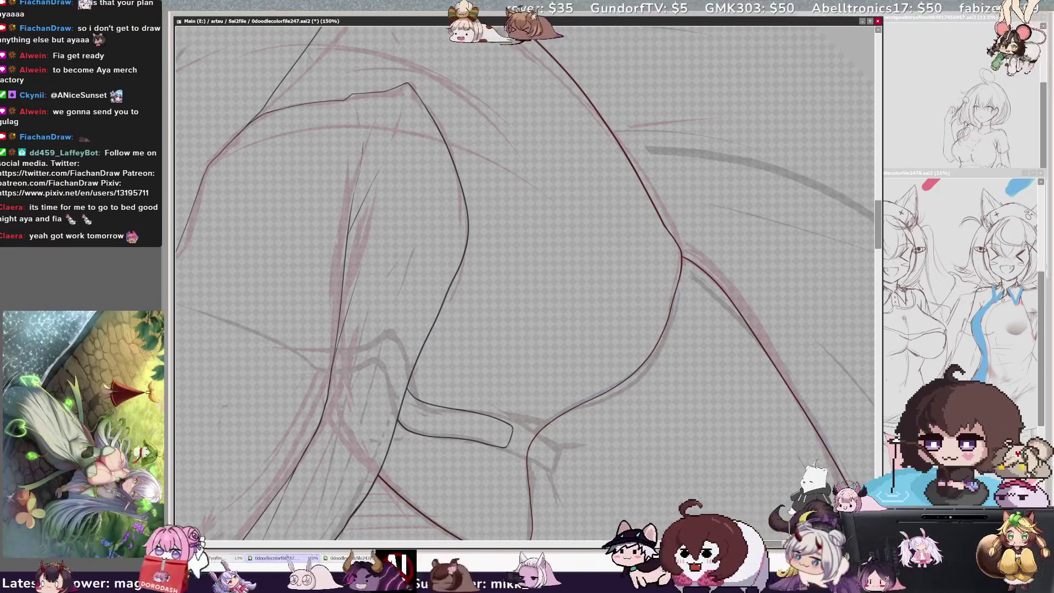
pyautogui.moveTo(516, 430); pyautogui.dragTo(513, 446)
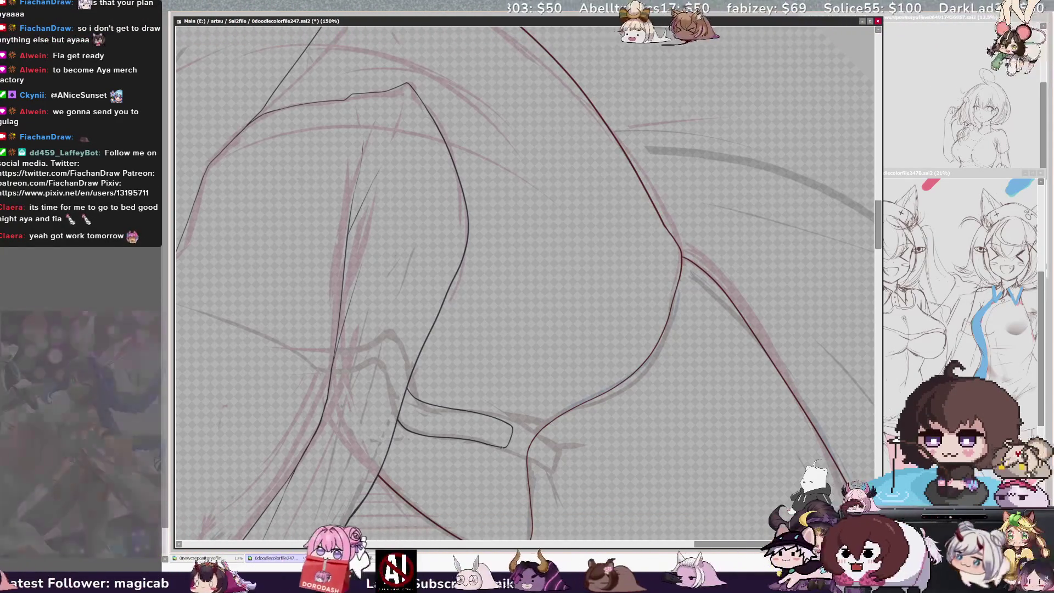
pyautogui.moveTo(512, 449)
pyautogui.mouseDown()
pyautogui.moveTo(516, 432)
pyautogui.moveTo(534, 434)
pyautogui.mouseUp()
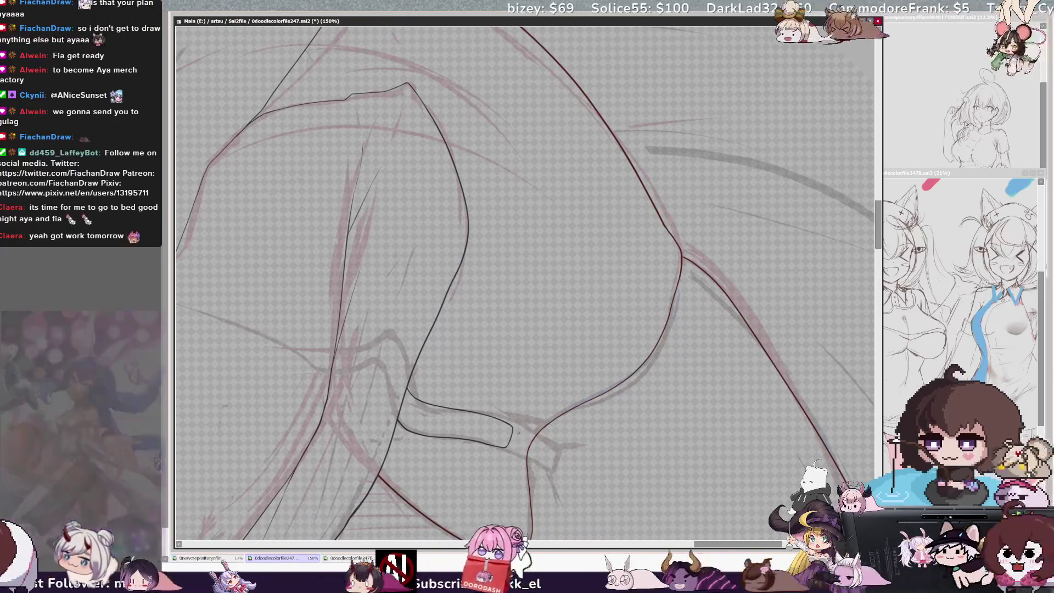
pyautogui.moveTo(515, 434); pyautogui.dragTo(512, 447)
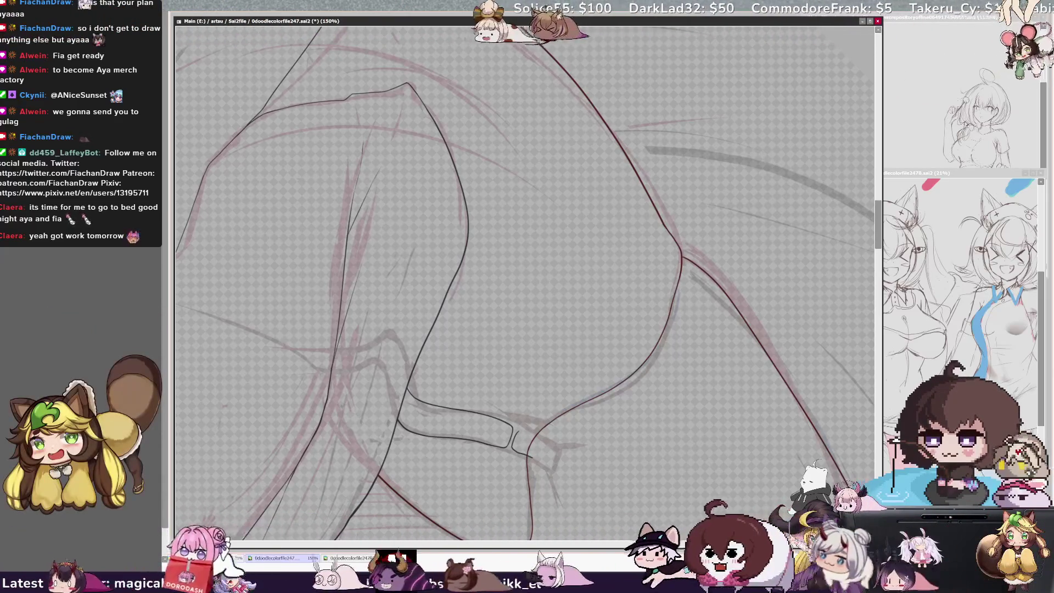
pyautogui.press('End')
pyautogui.press('End')
pyautogui.press('End')
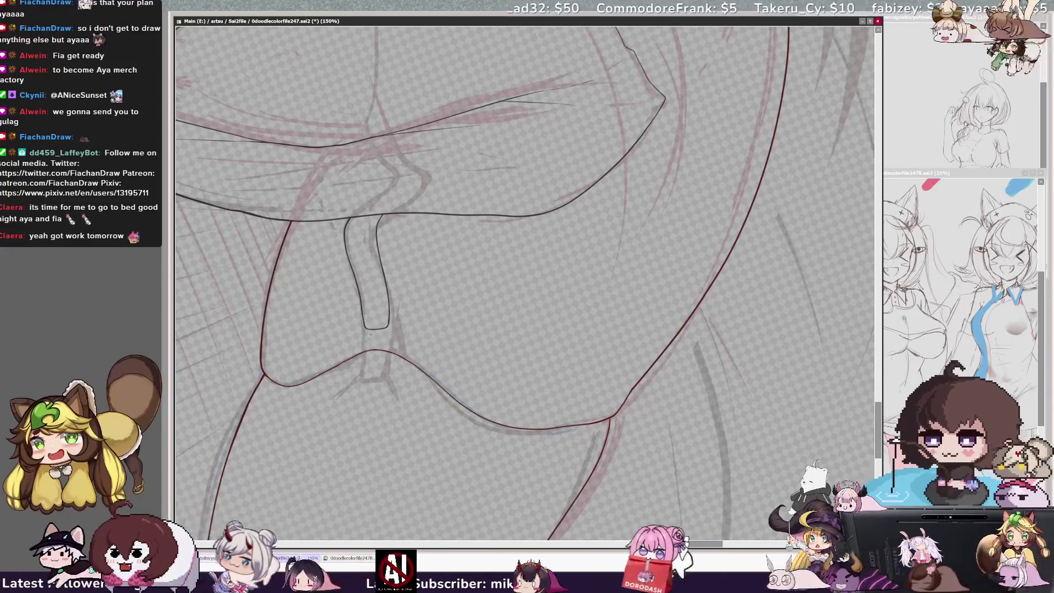
# Draw a small box at the strap end, undo it, and redraw a cleaner rectangle
pyautogui.moveTo(365, 363)
pyautogui.mouseDown()
pyautogui.moveTo(383, 376)
pyautogui.moveTo(385, 353)
pyautogui.mouseUp()
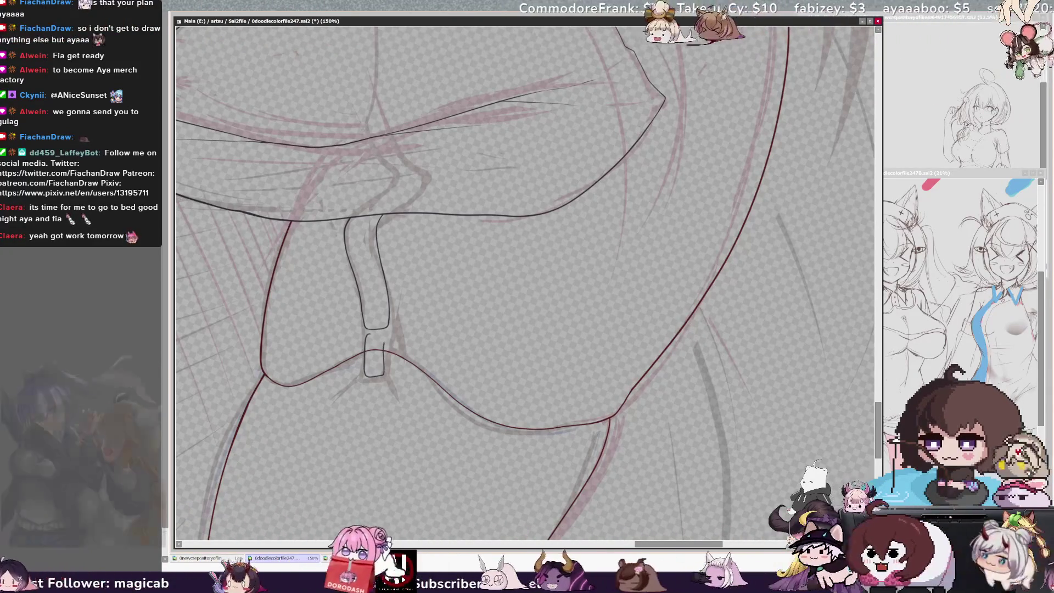
pyautogui.press('Delete')
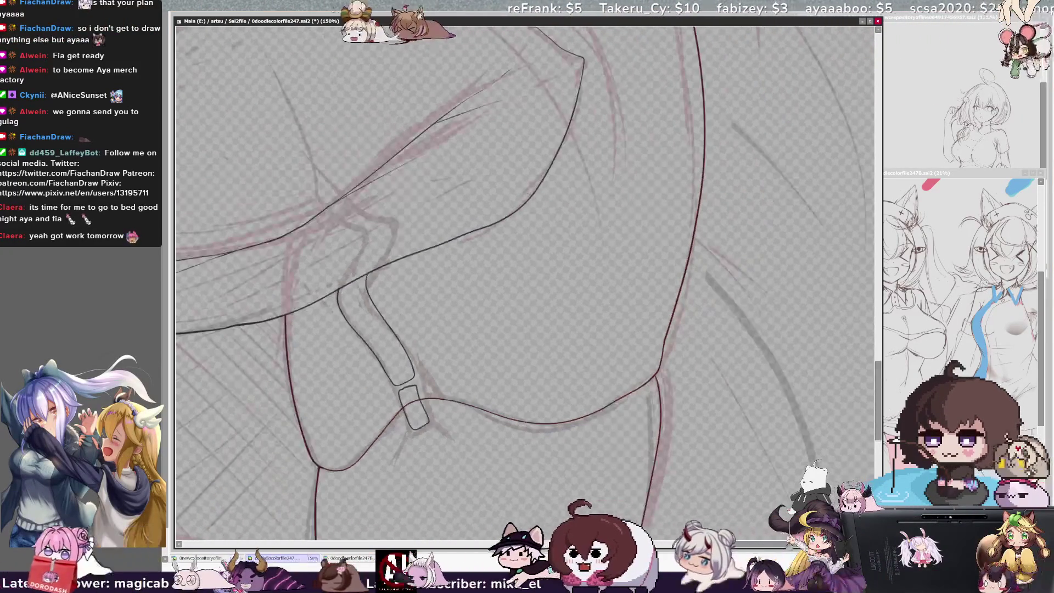
pyautogui.hotkey('ctrl', 'z')
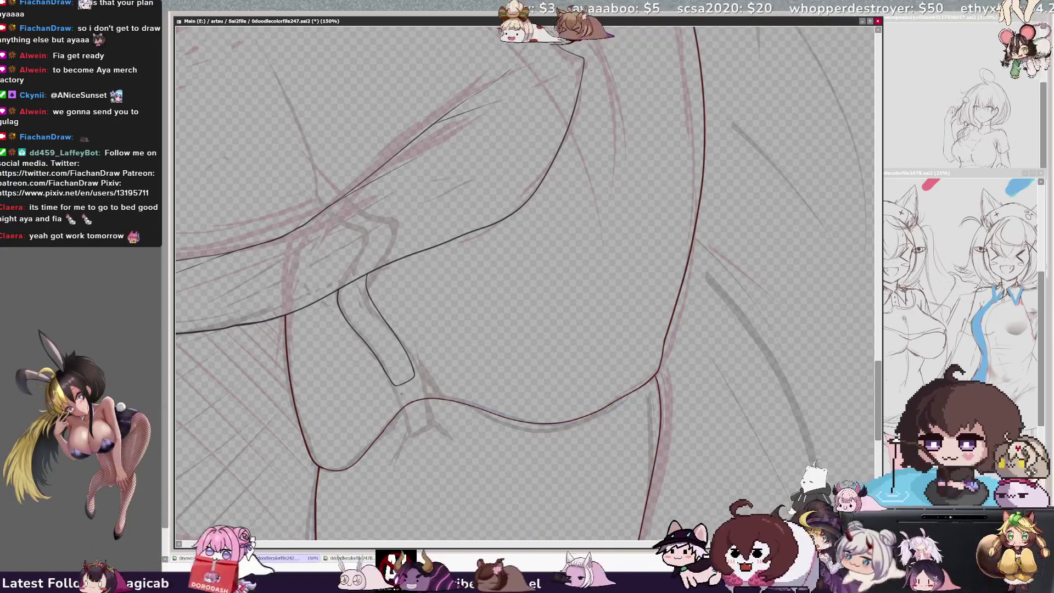
pyautogui.moveTo(420, 428); pyautogui.dragTo(416, 388)
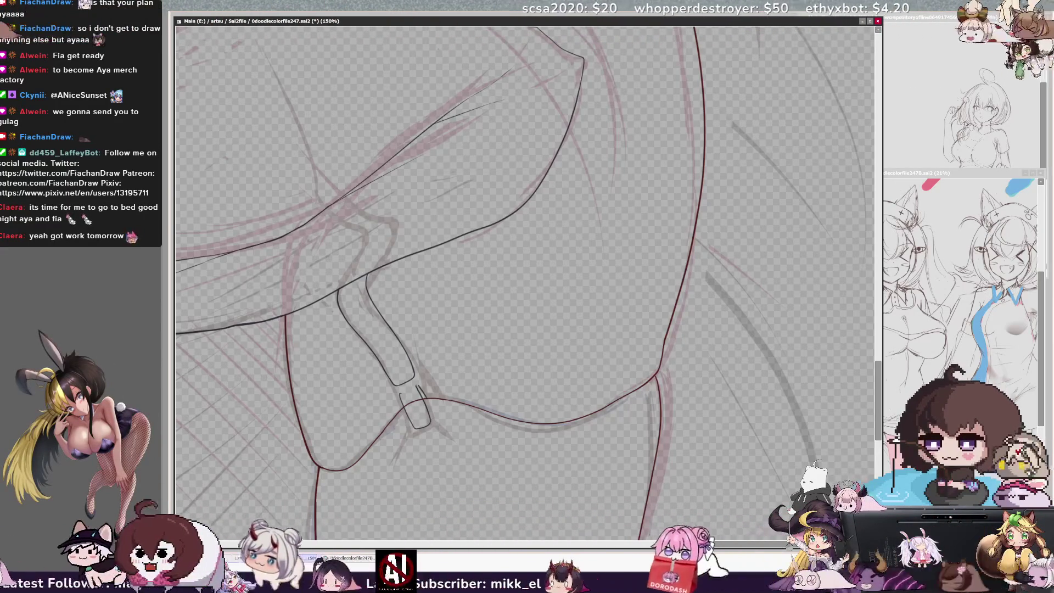
pyautogui.press('Home')
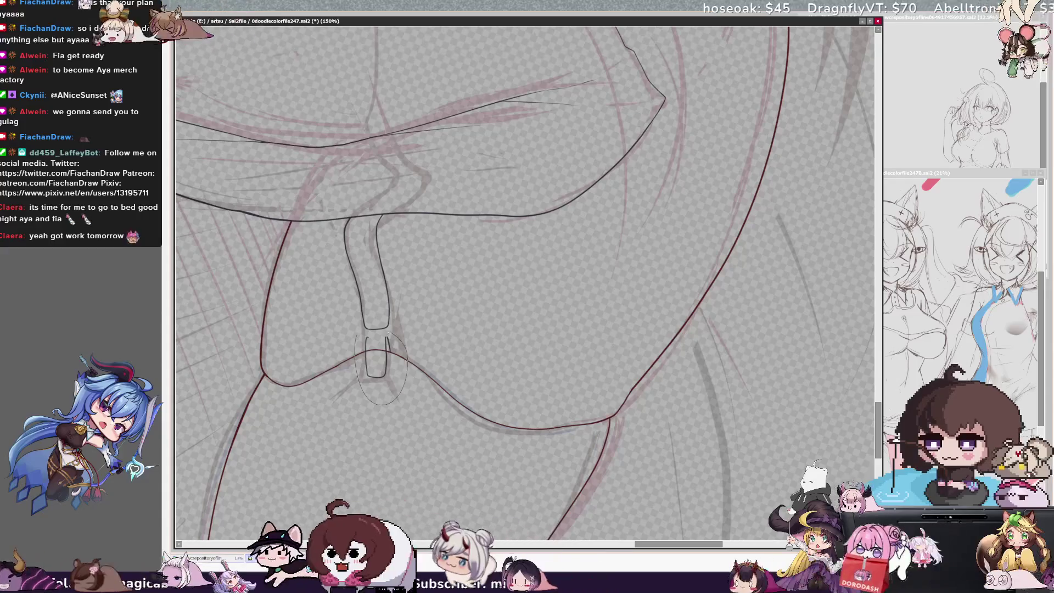
# Rotate the garter buckle slightly with Ctrl+T so it sits on the strap
pyautogui.hotkey('ctrl', 't')
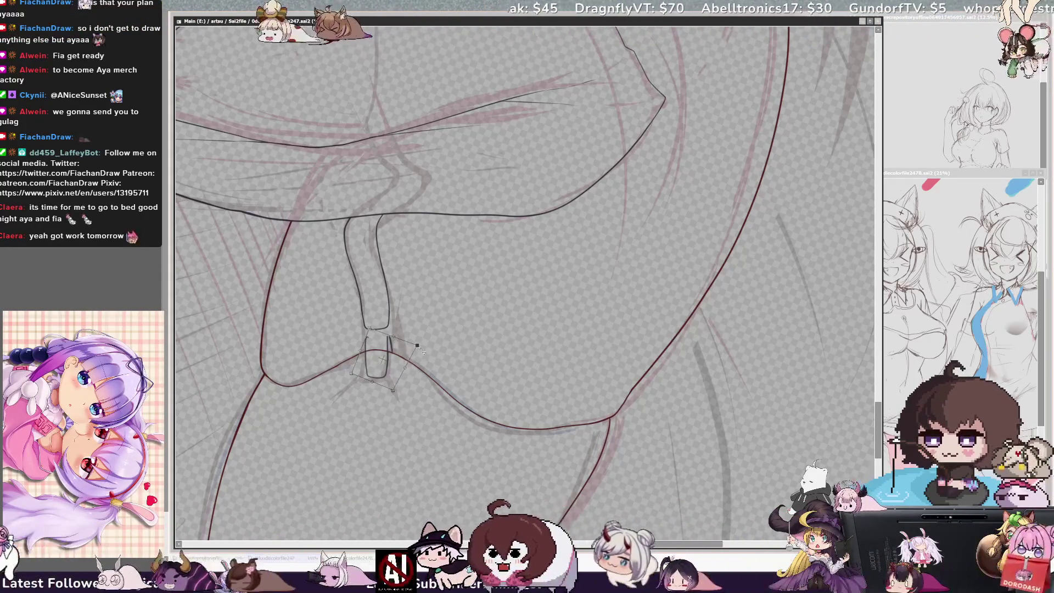
pyautogui.moveTo(385, 389); pyautogui.dragTo(380, 383)
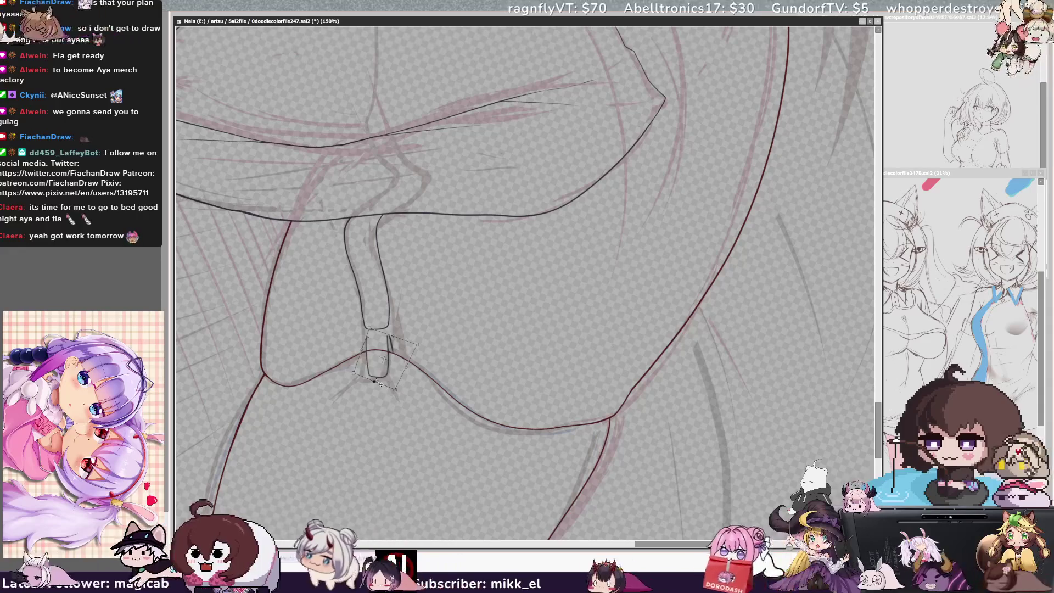
pyautogui.press('Return')
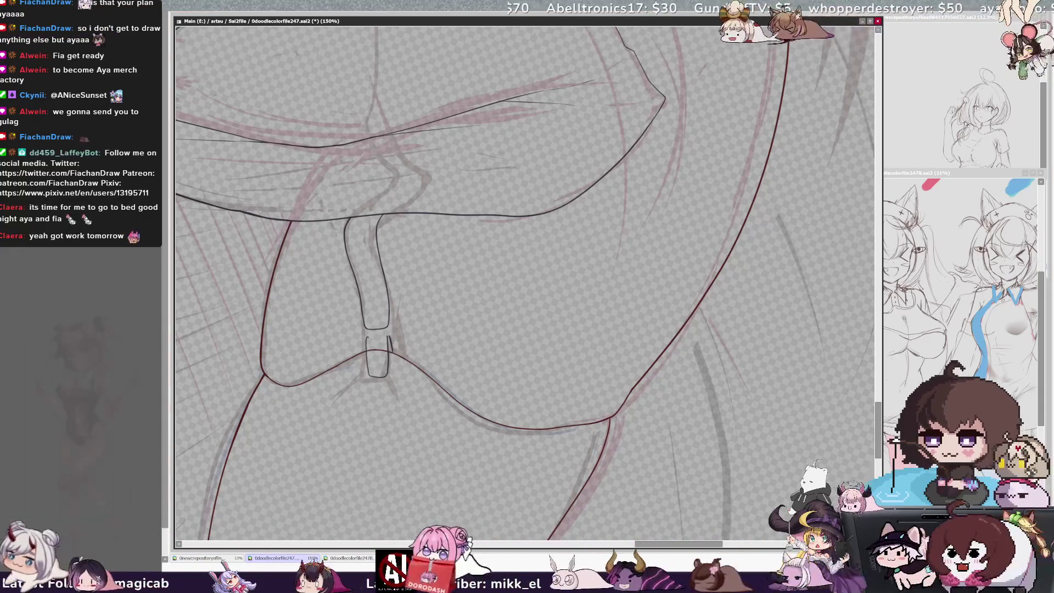
# Extend the buckle's left line upward and ink its top edge on the Garter layer
pyautogui.hotkey('ctrl', '+')
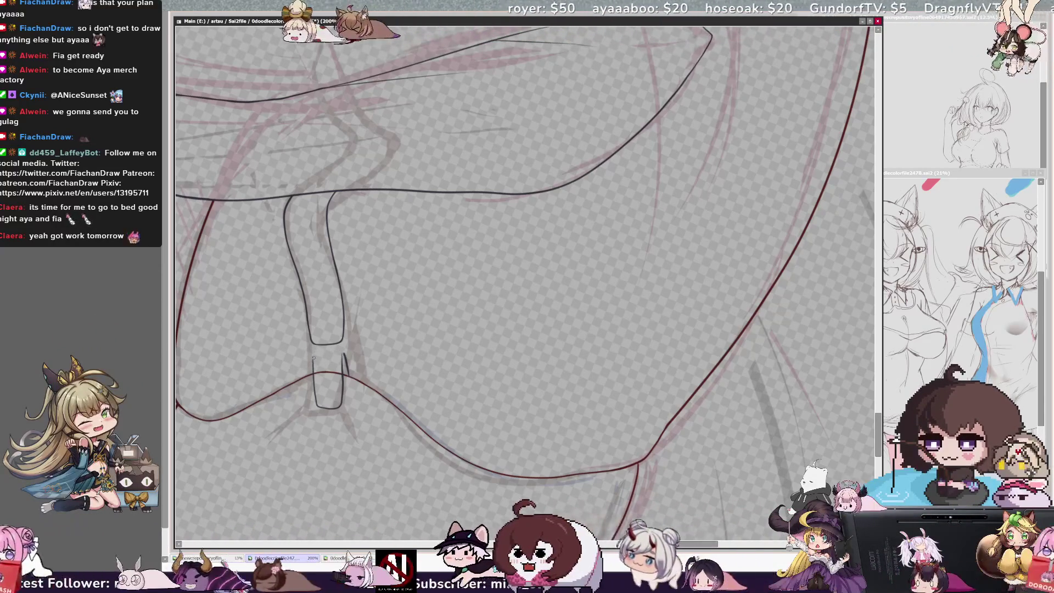
pyautogui.moveTo(314, 374); pyautogui.dragTo(313, 355)
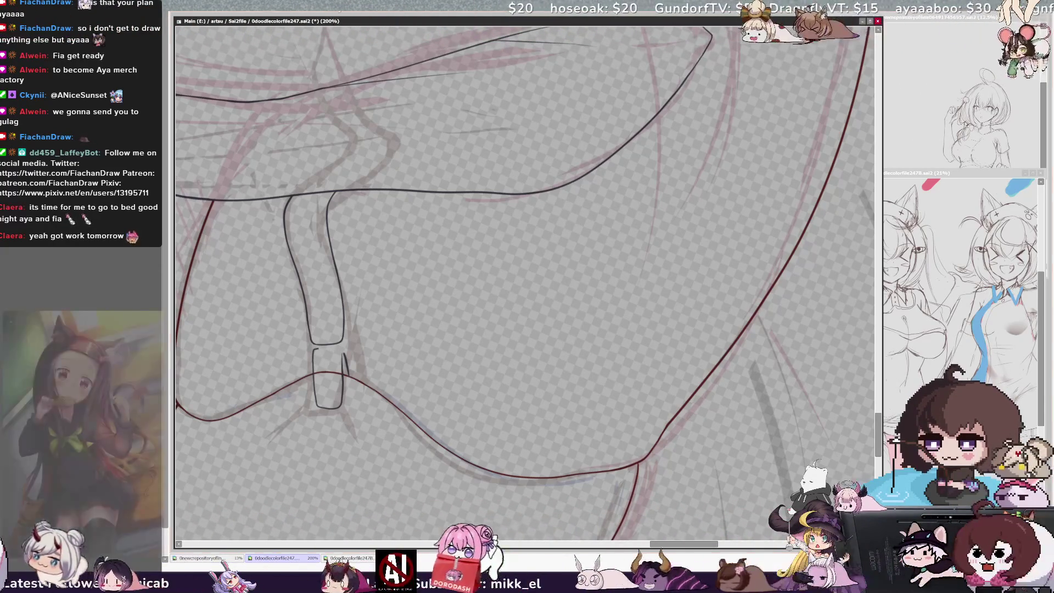
pyautogui.press('End')
pyautogui.press('End')
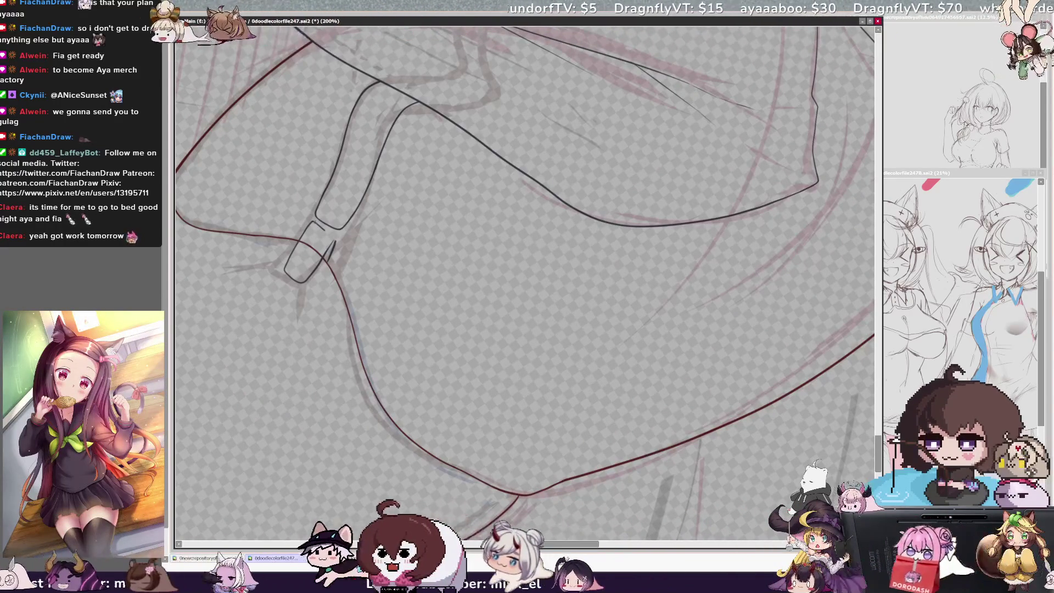
pyautogui.keyDown('ctrl'); pyautogui.keyDown('shift'); pyautogui.click(326, 233); pyautogui.keyUp('shift'); pyautogui.keyUp('ctrl')
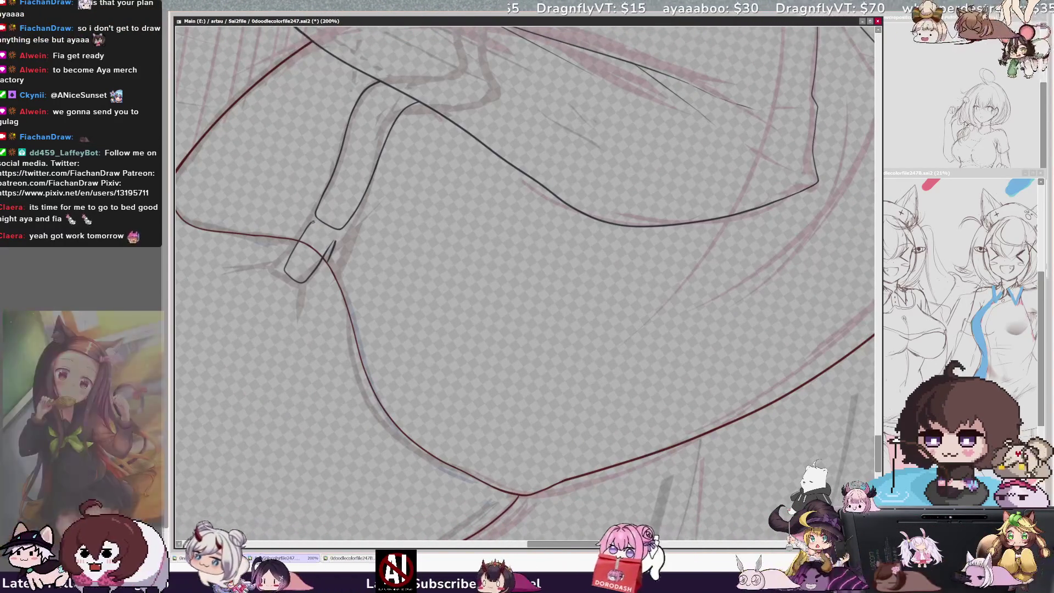
pyautogui.moveTo(315, 223); pyautogui.dragTo(328, 232)
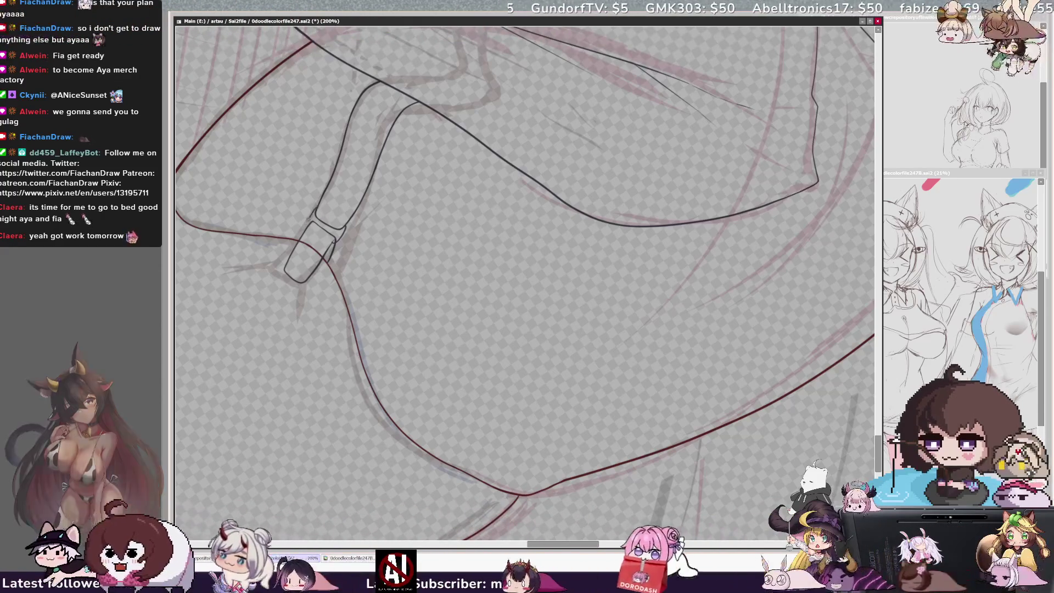
pyautogui.press('Home')
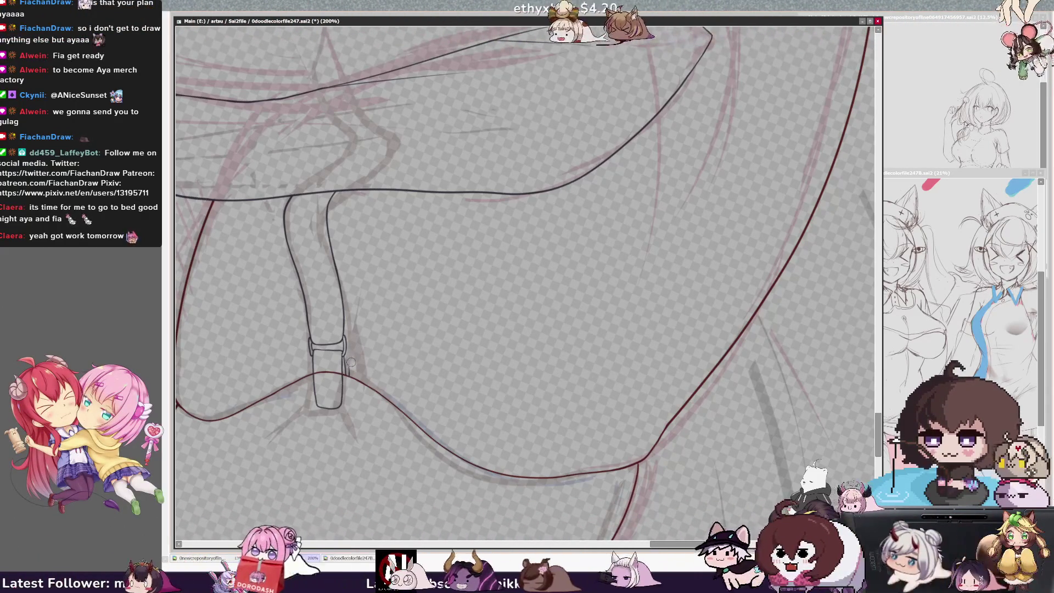
pyautogui.press('-')
pyautogui.press('-')
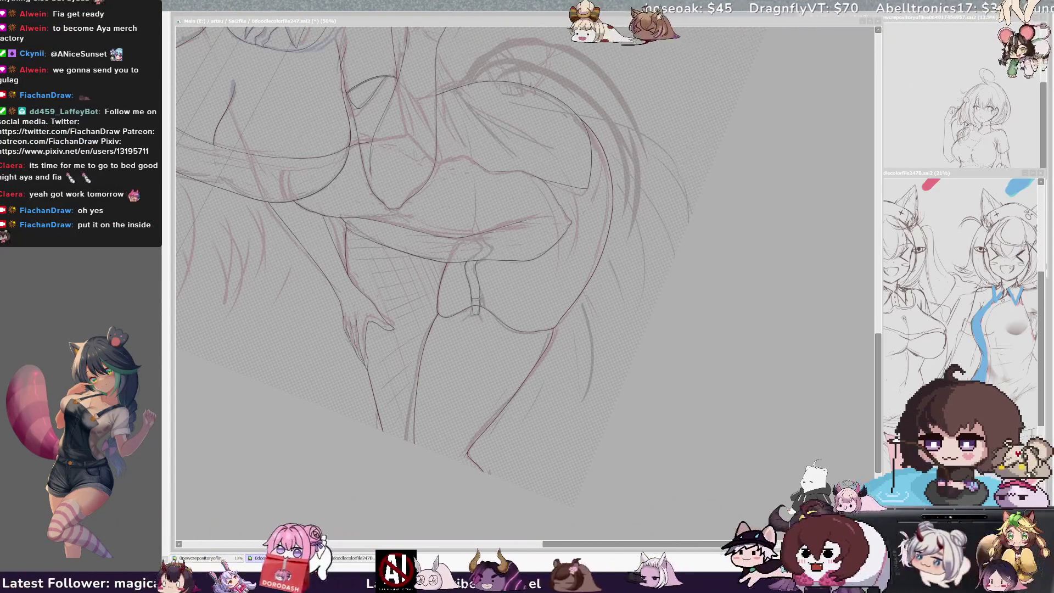
pyautogui.click(616, 495)
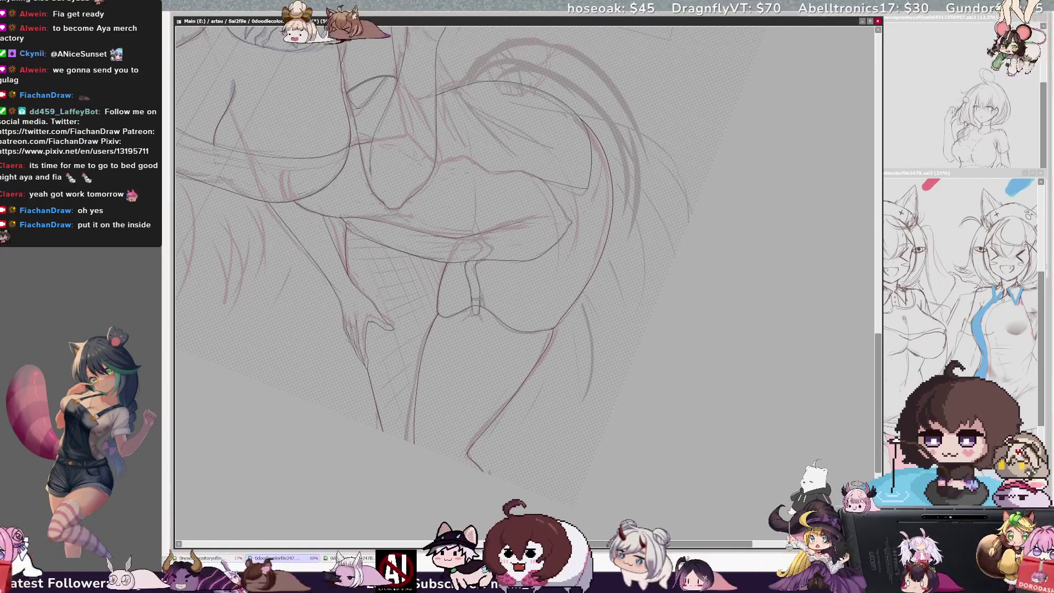
pyautogui.press('Home')
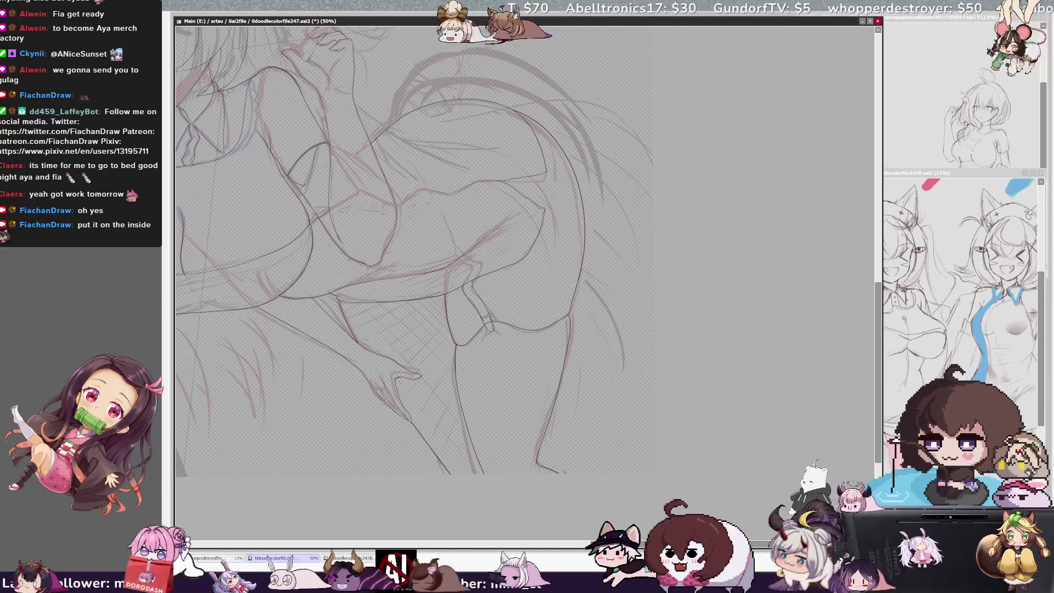
pyautogui.hotkey('ctrl', '+')
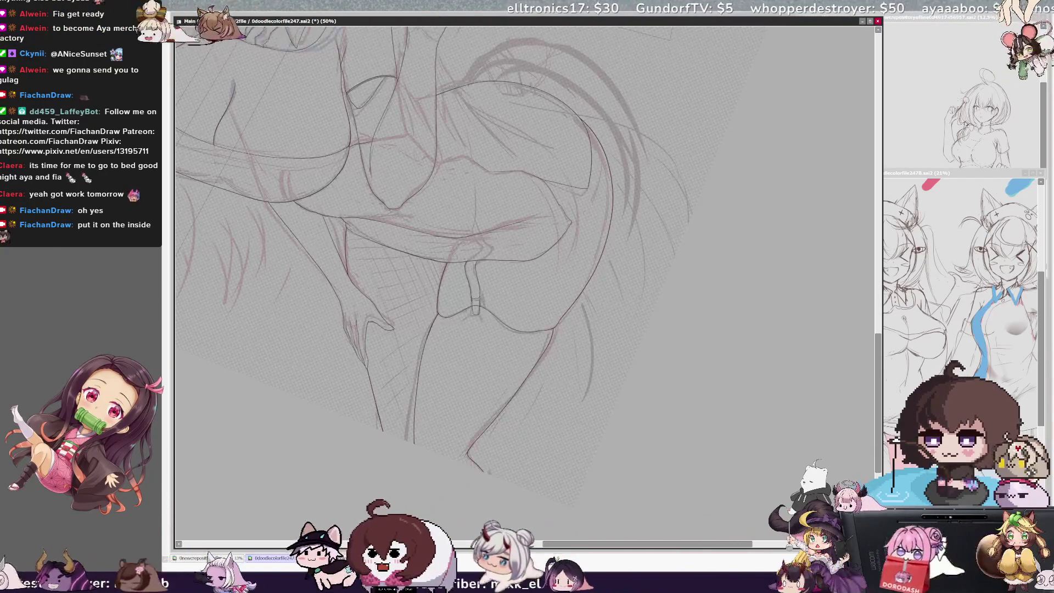
pyautogui.hotkey('ctrl', '+')
pyautogui.hotkey('ctrl', '+')
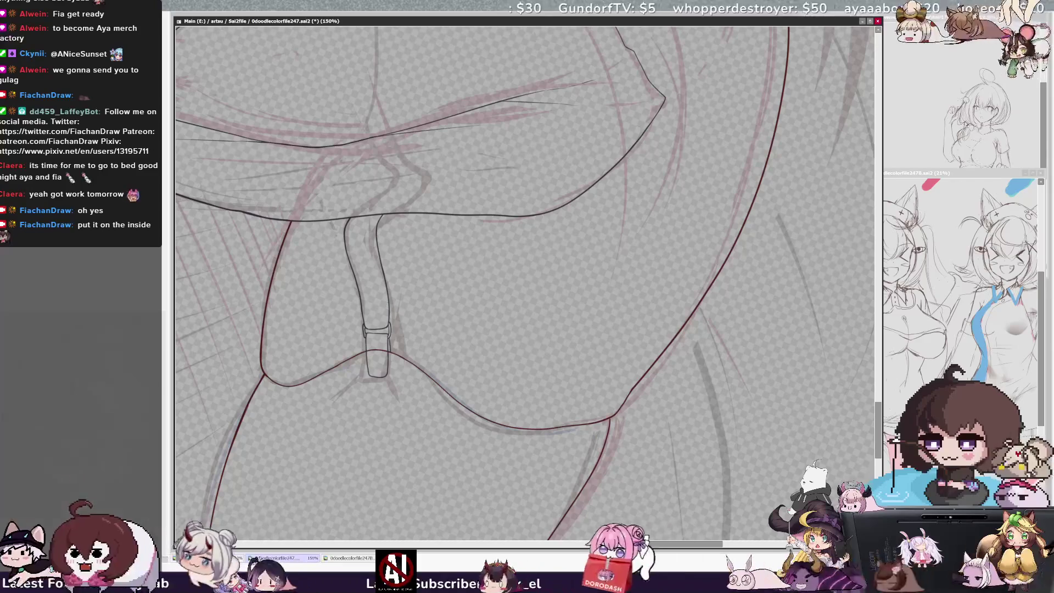
pyautogui.hotkey('ctrl', '+')
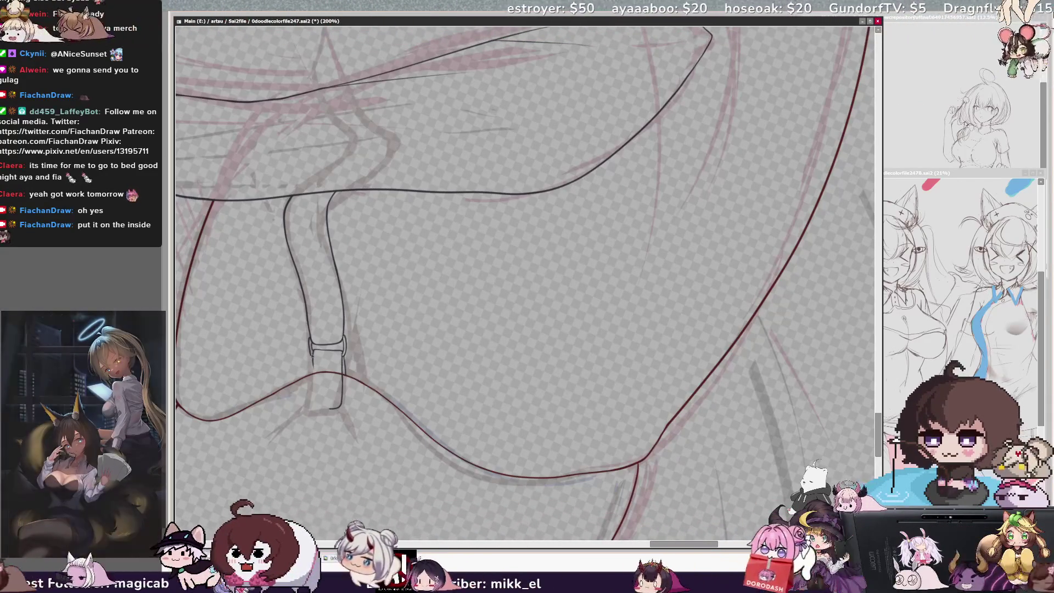
# Draw both strap lines below the buckle, join them in a rounded end, and erase the red line inside
pyautogui.moveTo(311, 356); pyautogui.dragTo(325, 410)
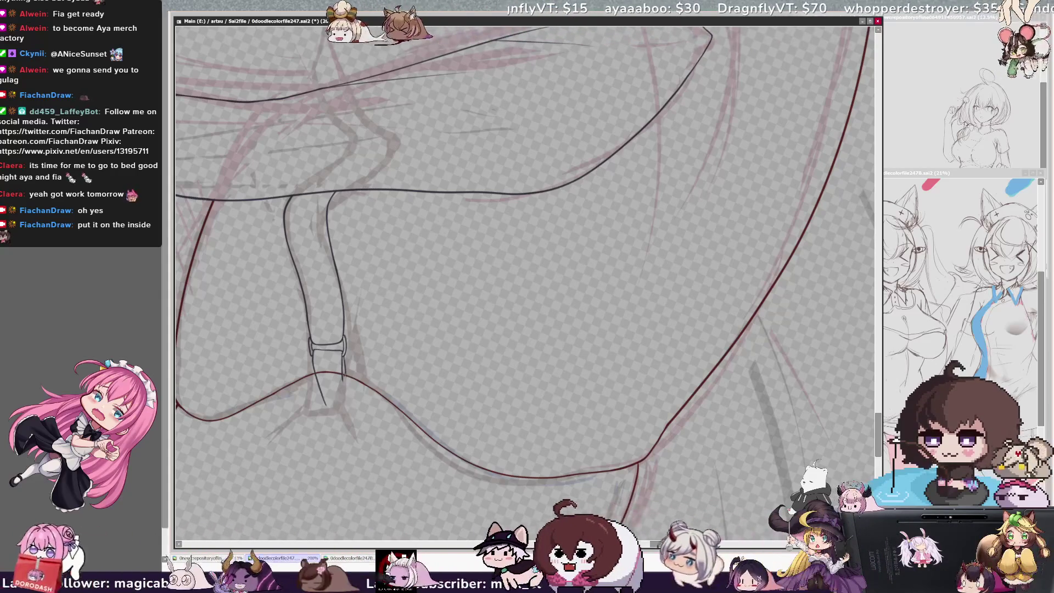
pyautogui.keyDown('ctrl'); pyautogui.keyDown('shift'); pyautogui.click(346, 365); pyautogui.keyUp('shift'); pyautogui.keyUp('ctrl')
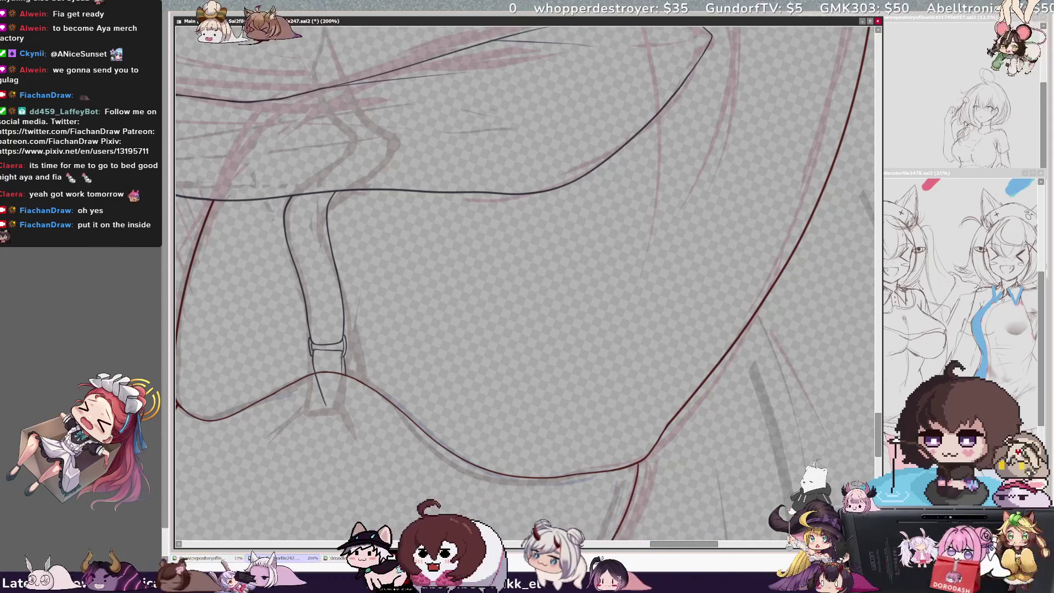
pyautogui.moveTo(340, 388); pyautogui.dragTo(326, 408)
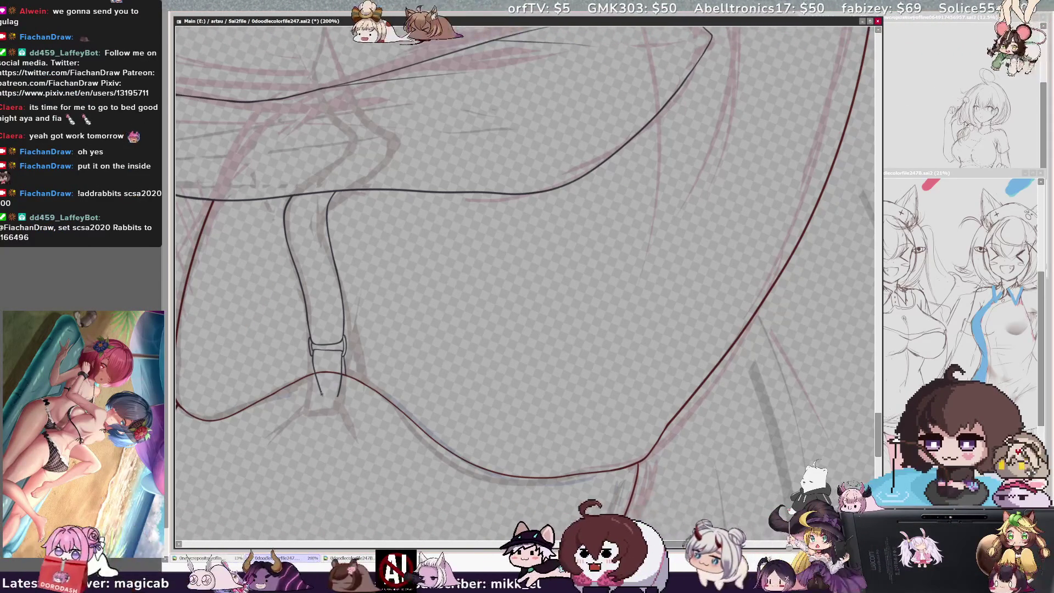
pyautogui.moveTo(323, 396)
pyautogui.mouseDown()
pyautogui.moveTo(333, 400)
pyautogui.moveTo(325, 395)
pyautogui.mouseUp()
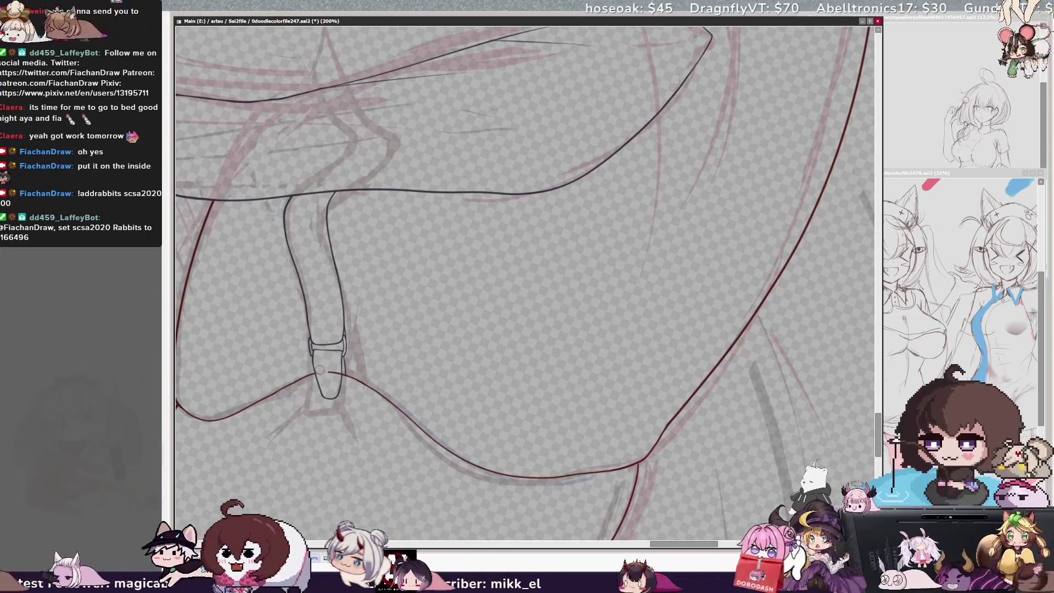
pyautogui.moveTo(324, 373); pyautogui.dragTo(320, 368)
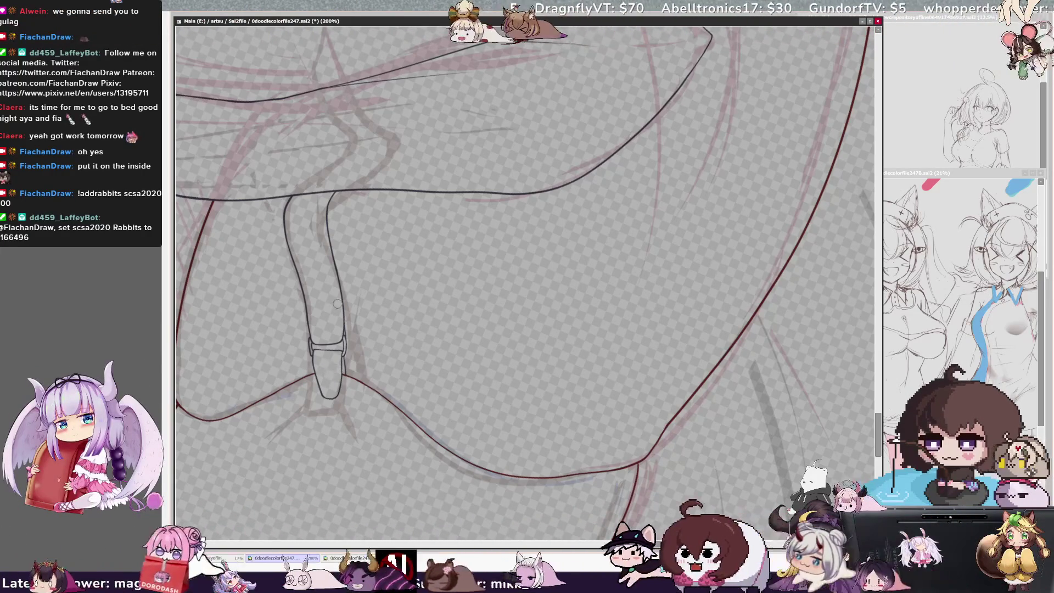
# Zoom out to the whole figure, reset rotation, and mirror the canvas view horizontally
pyautogui.hotkey('ctrl', '-')
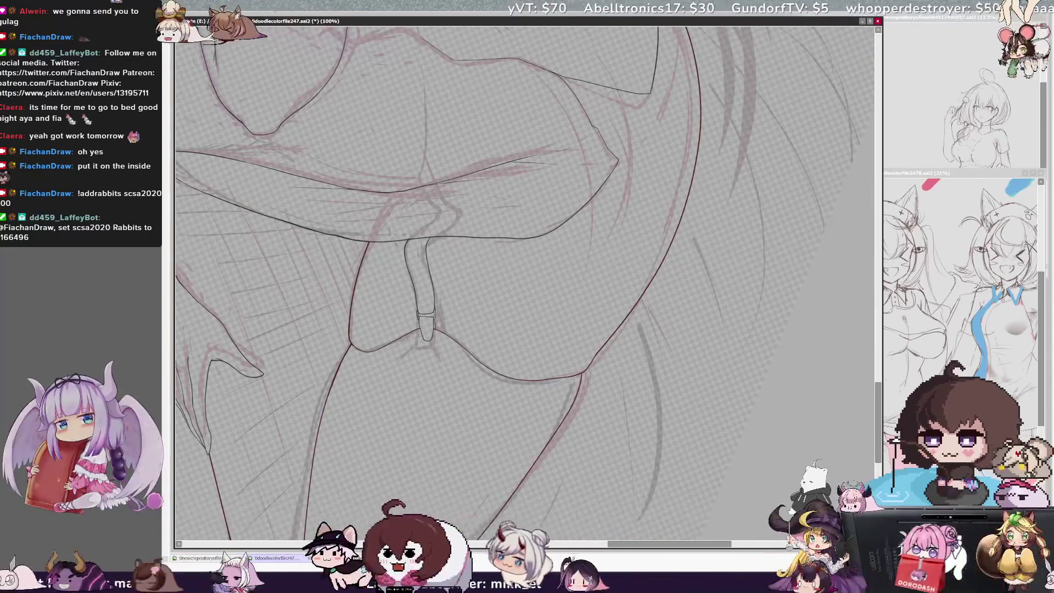
pyautogui.hotkey('ctrl', '-')
pyautogui.hotkey('ctrl', '-')
pyautogui.hotkey('ctrl', '-')
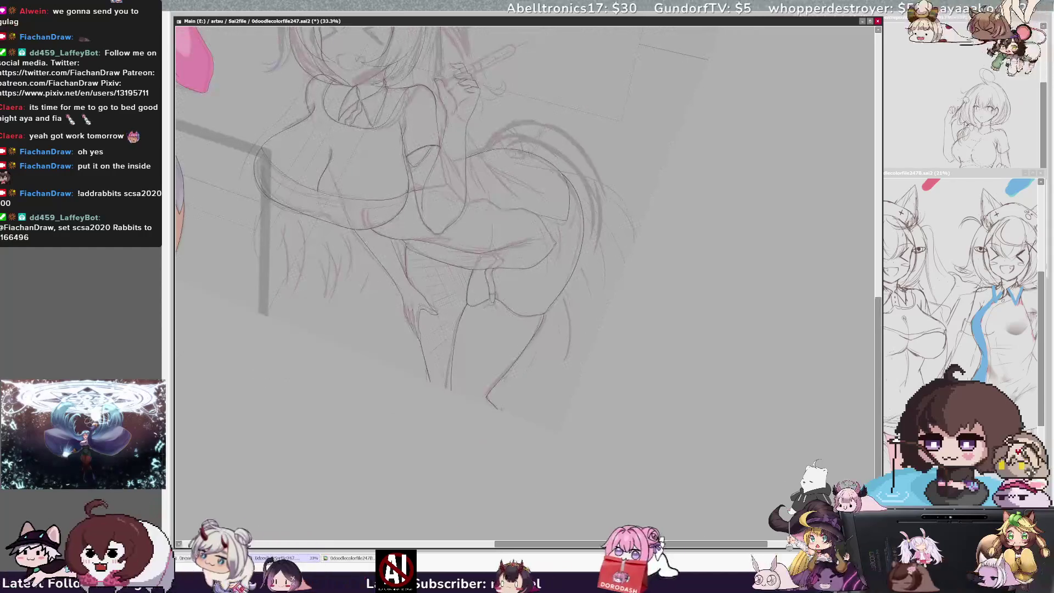
pyautogui.press('Delete')
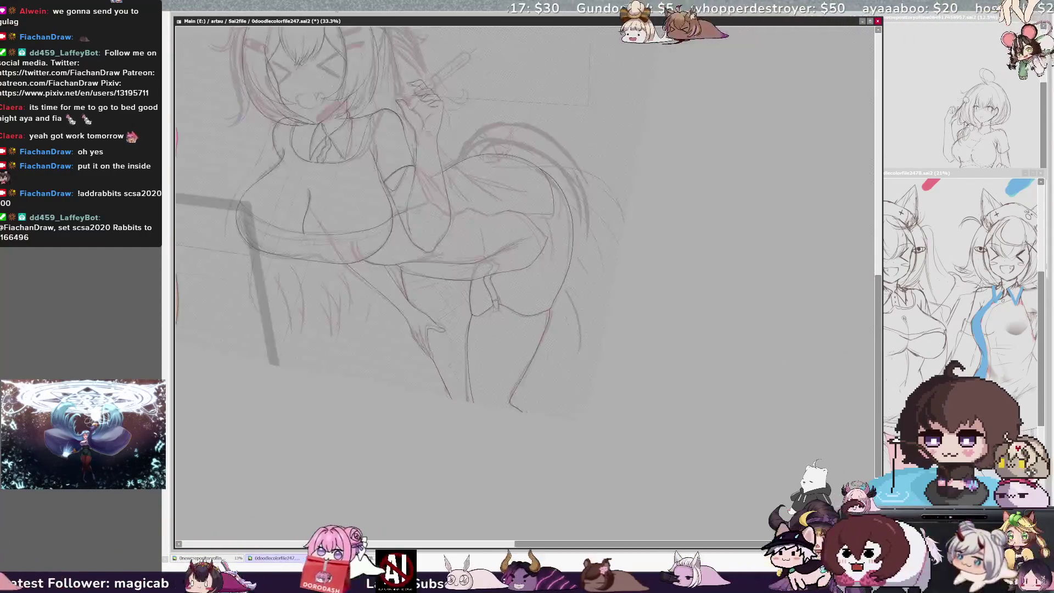
pyautogui.press('Home')
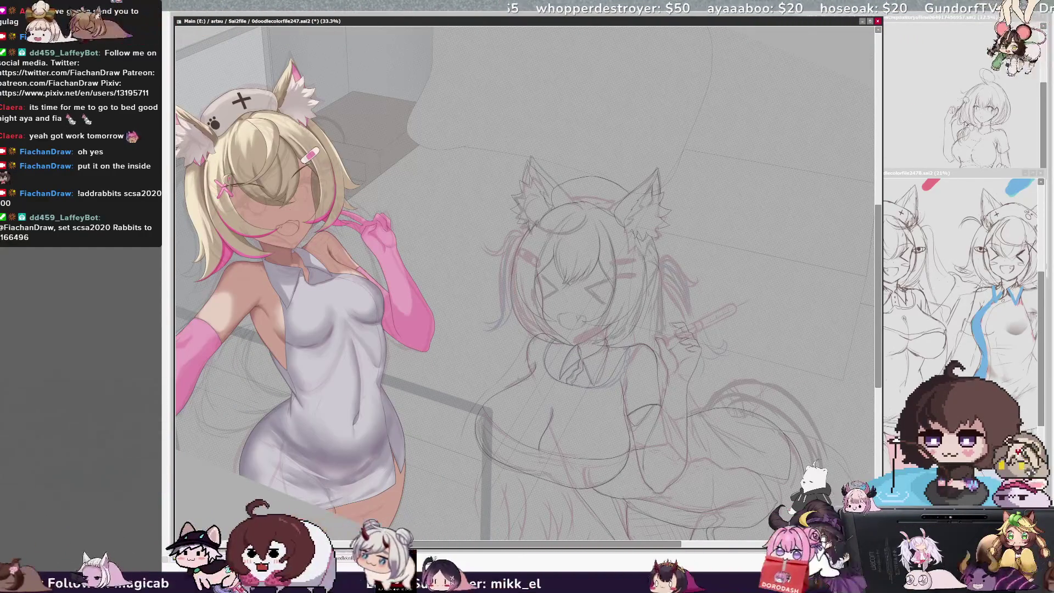
pyautogui.press('h')
pyautogui.moveTo(880, 342); pyautogui.dragTo(877, 373)
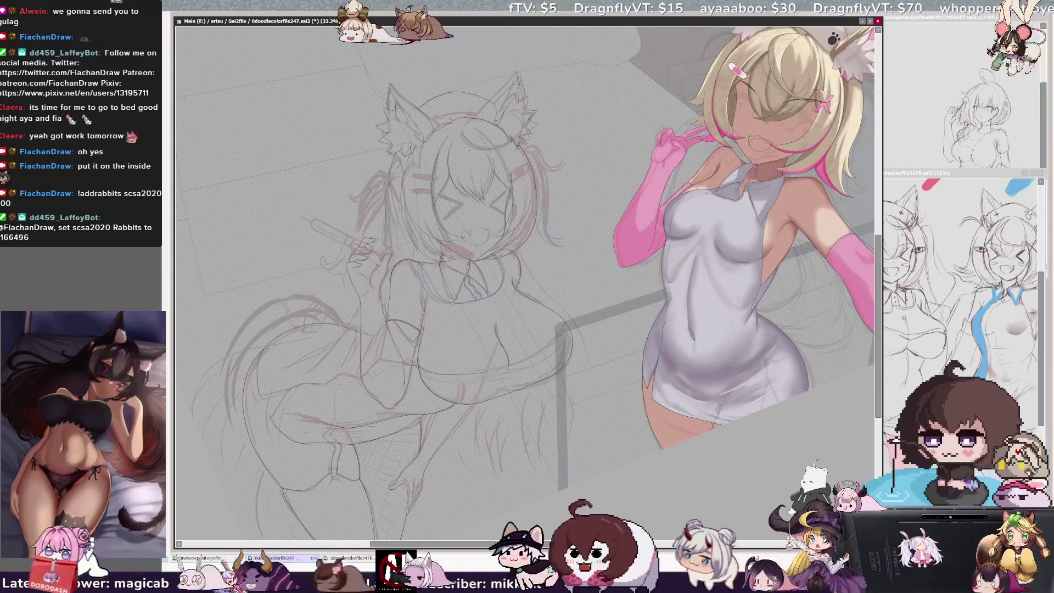
# Select the torso lines' layer, Layer2, as the active drawing layer
pyautogui.click(457, 311)
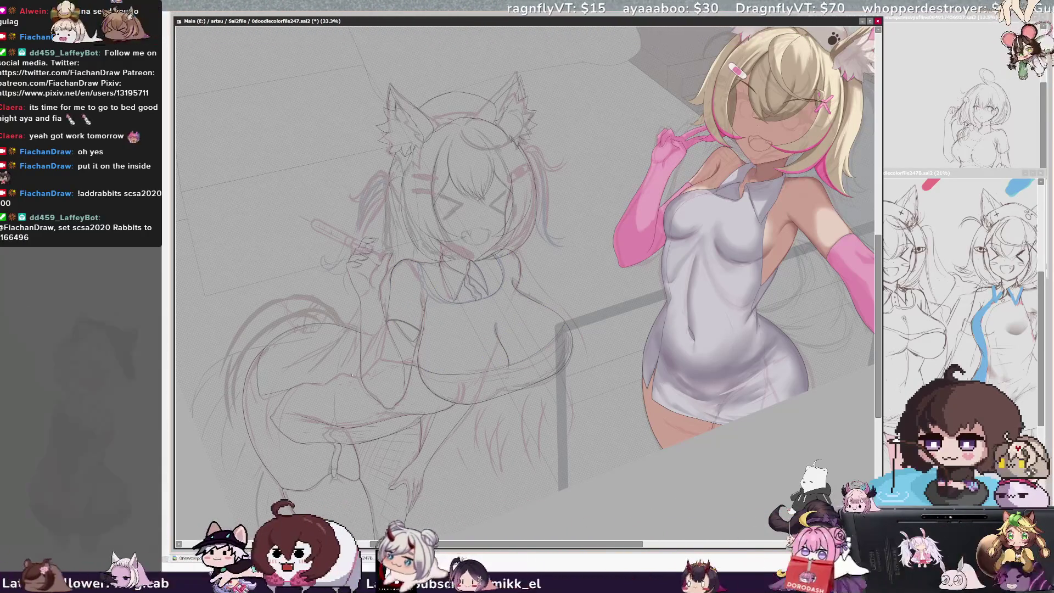
pyautogui.keyDown('ctrl'); pyautogui.keyDown('shift'); pyautogui.click(374, 508); pyautogui.keyUp('shift'); pyautogui.keyUp('ctrl')
pyautogui.keyDown('ctrl'); pyautogui.keyDown('shift'); pyautogui.click(355, 458); pyautogui.keyUp('shift'); pyautogui.keyUp('ctrl')
pyautogui.keyDown('ctrl'); pyautogui.keyDown('shift'); pyautogui.click(389, 496); pyautogui.keyUp('shift'); pyautogui.keyUp('ctrl')
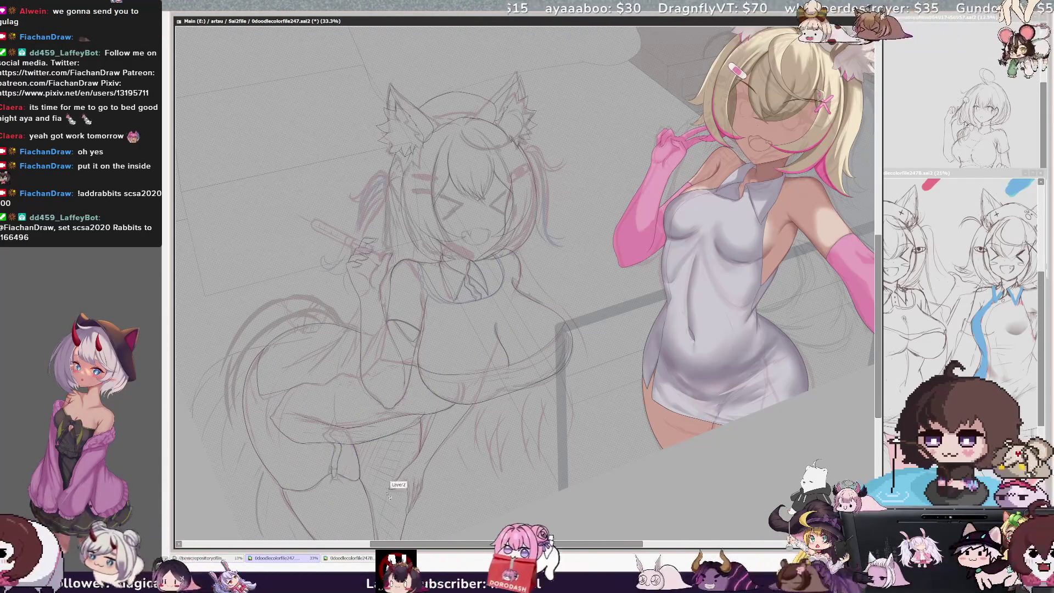
pyautogui.keyDown('ctrl'); pyautogui.keyDown('shift'); pyautogui.click(428, 461); pyautogui.keyUp('shift'); pyautogui.keyUp('ctrl')
# Zoom in on the face and chest and ink a short vertical line on the chest
pyautogui.keyDown('ctrl'); pyautogui.keyDown('shift'); pyautogui.click(494, 346); pyautogui.keyUp('shift'); pyautogui.keyUp('ctrl')
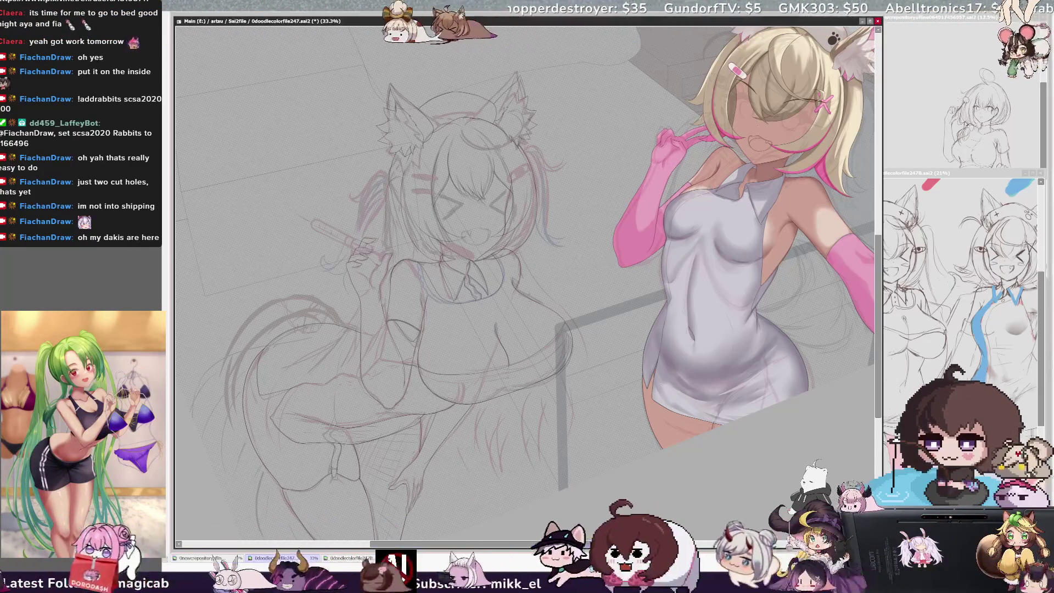
pyautogui.moveTo(661, 66); pyautogui.dragTo(656, 66)
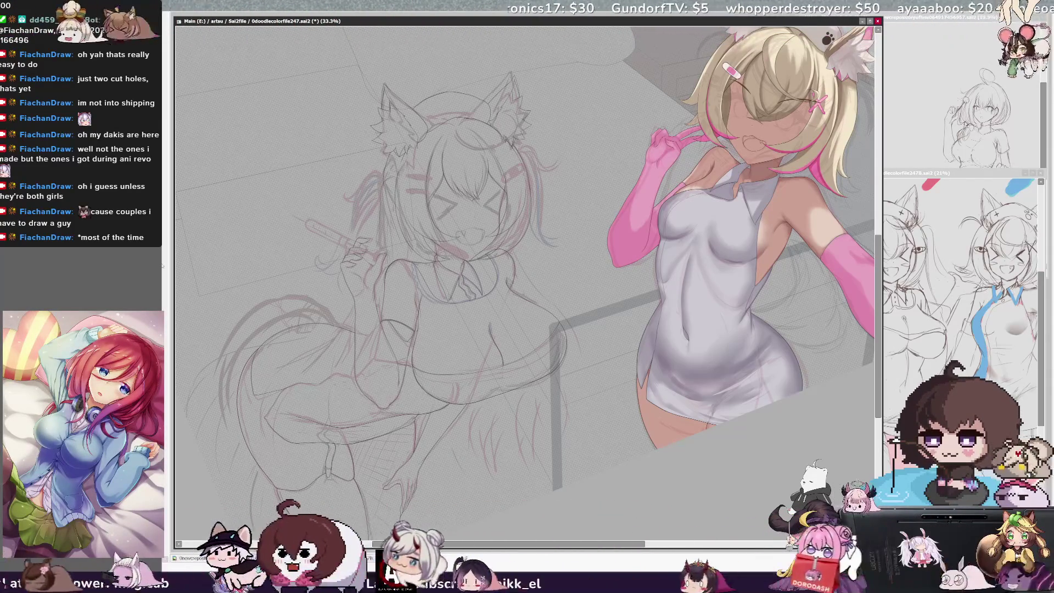
pyautogui.hotkey('ctrl', '+')
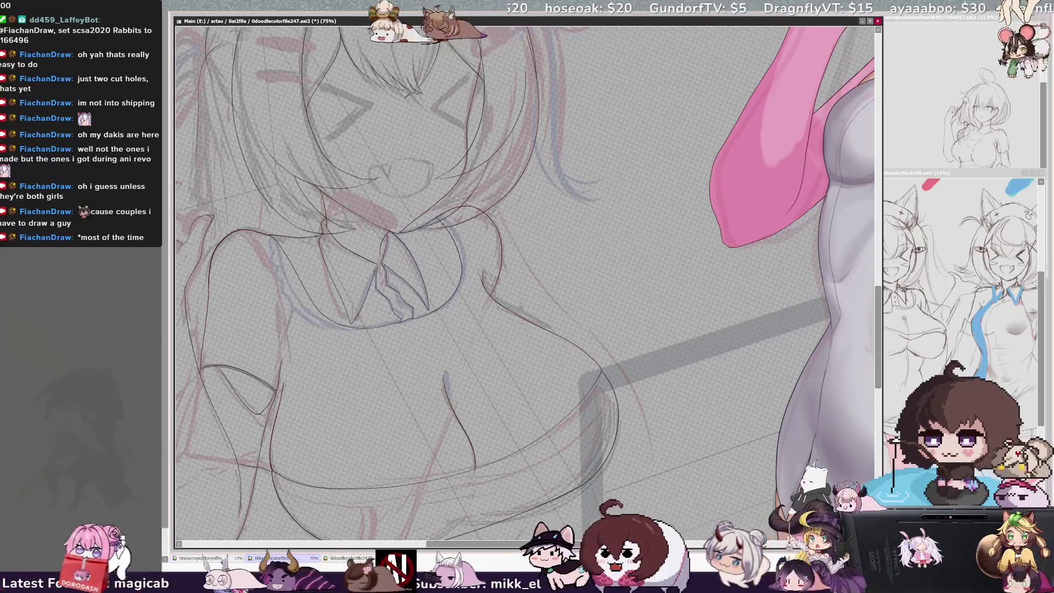
pyautogui.moveTo(284, 326); pyautogui.dragTo(282, 361)
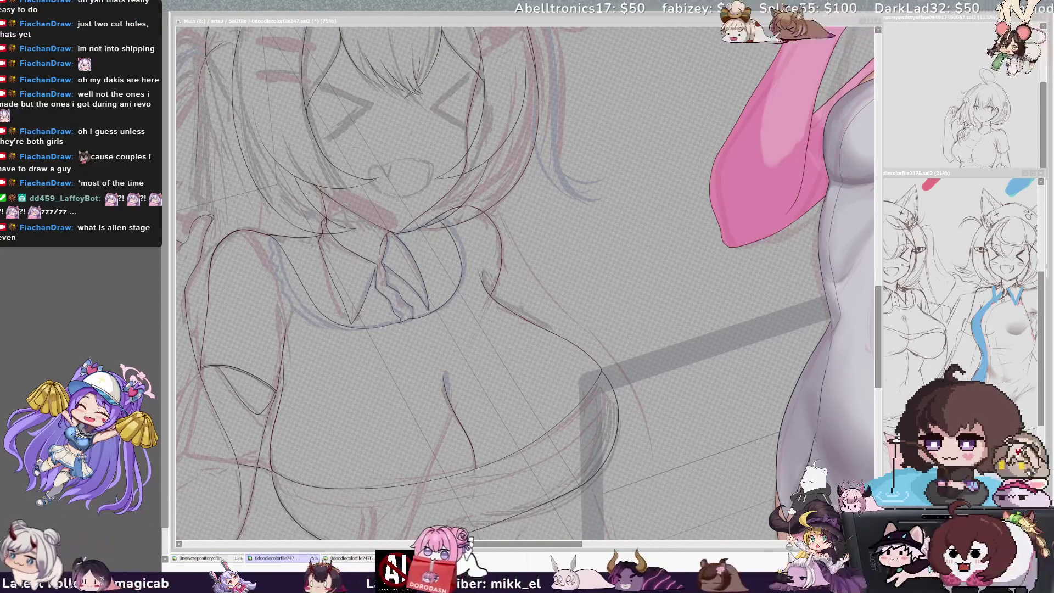
# Zoom and flip the view to check the chest, then zoom in close on the collar
pyautogui.scroll(-5, 524, 283)
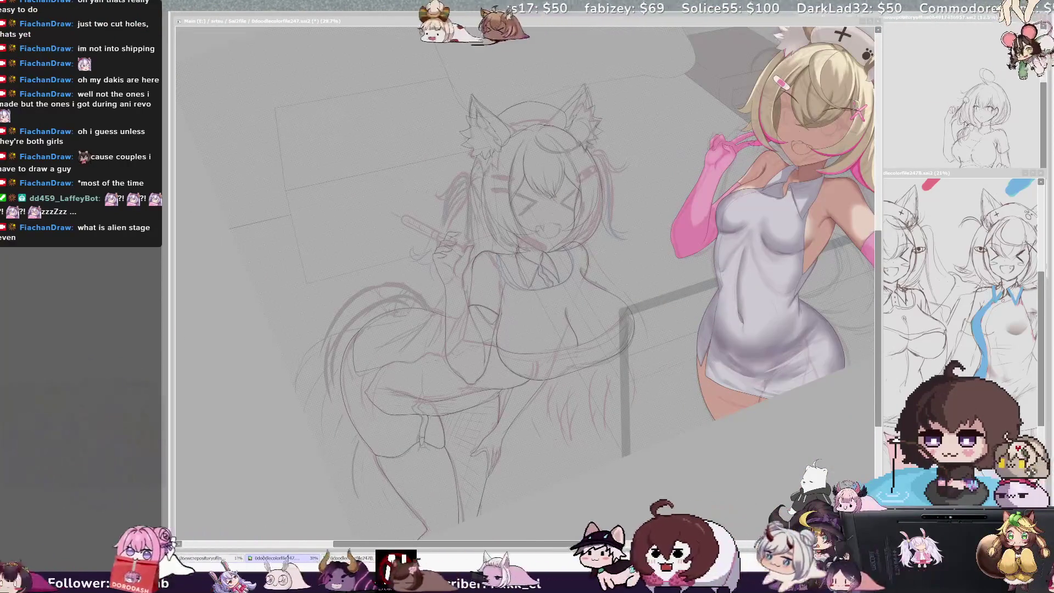
pyautogui.scroll(3, 524, 283)
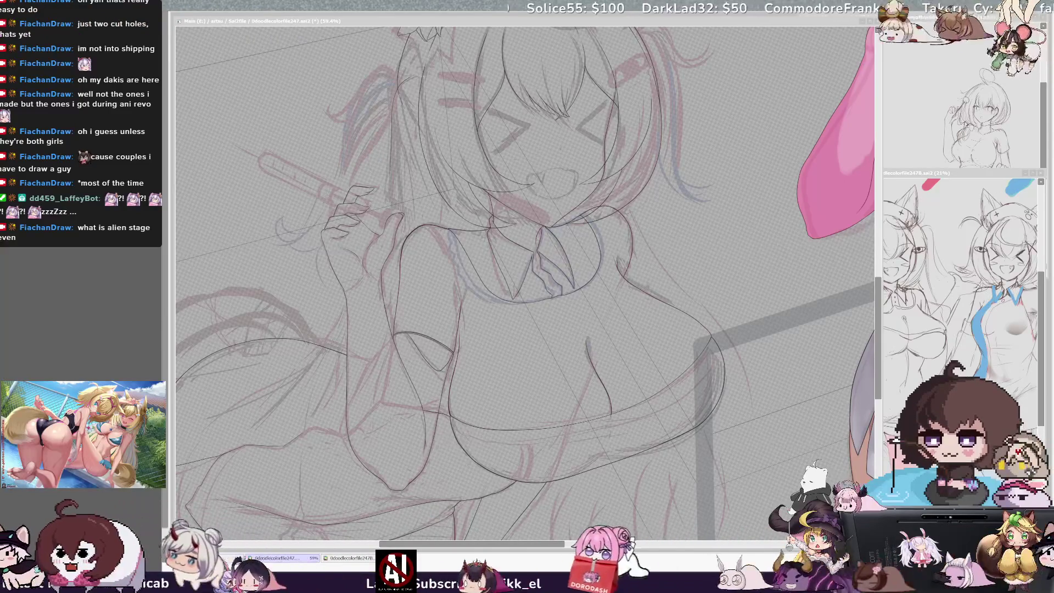
pyautogui.press('Insert')
pyautogui.scroll(-3, 524, 283)
pyautogui.scroll(2, 524, 283)
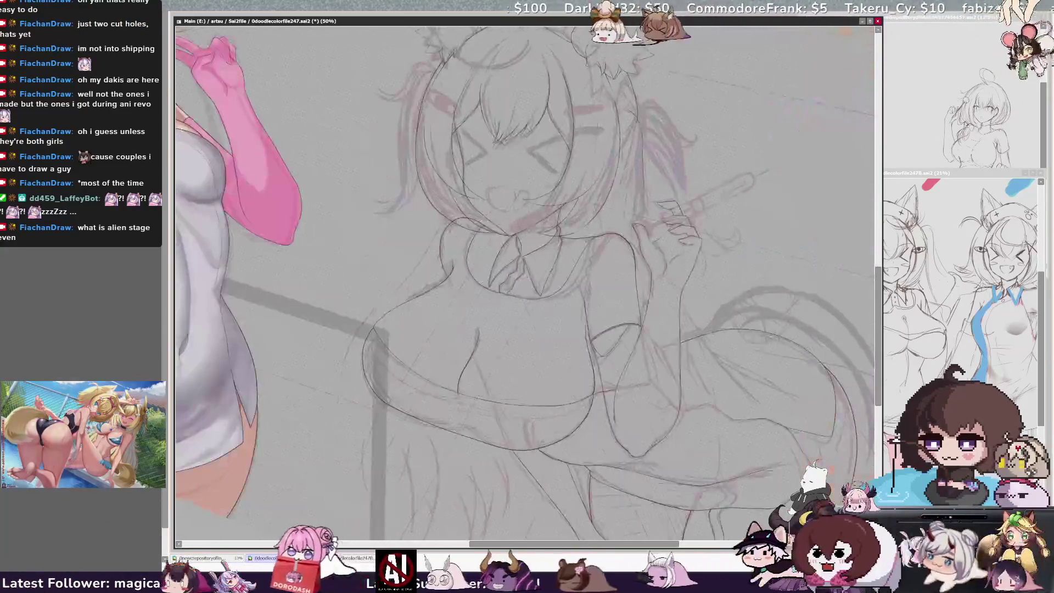
pyautogui.press('Insert')
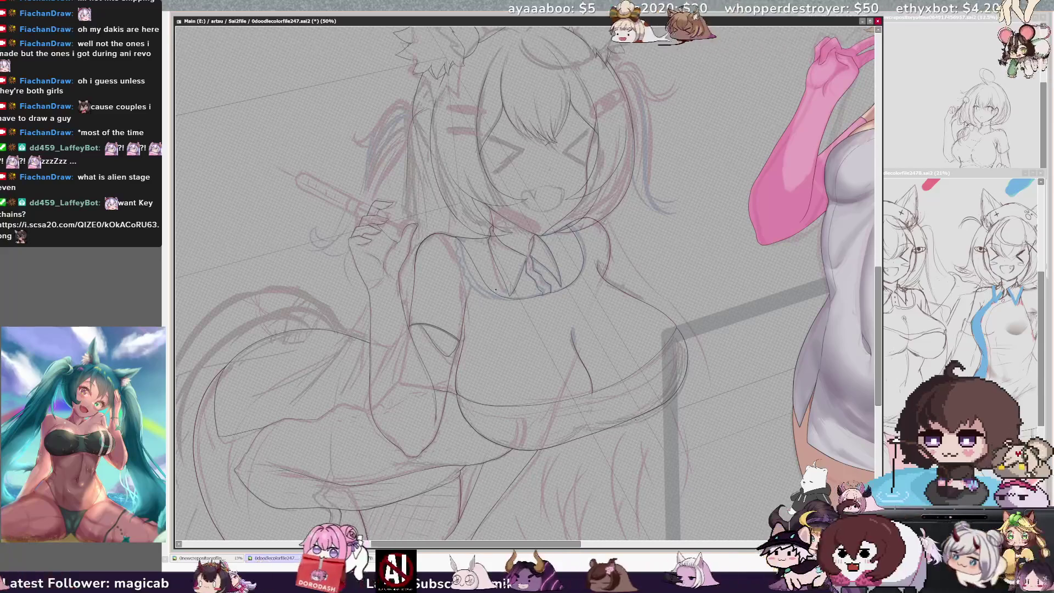
pyautogui.scroll(4, 495, 289)
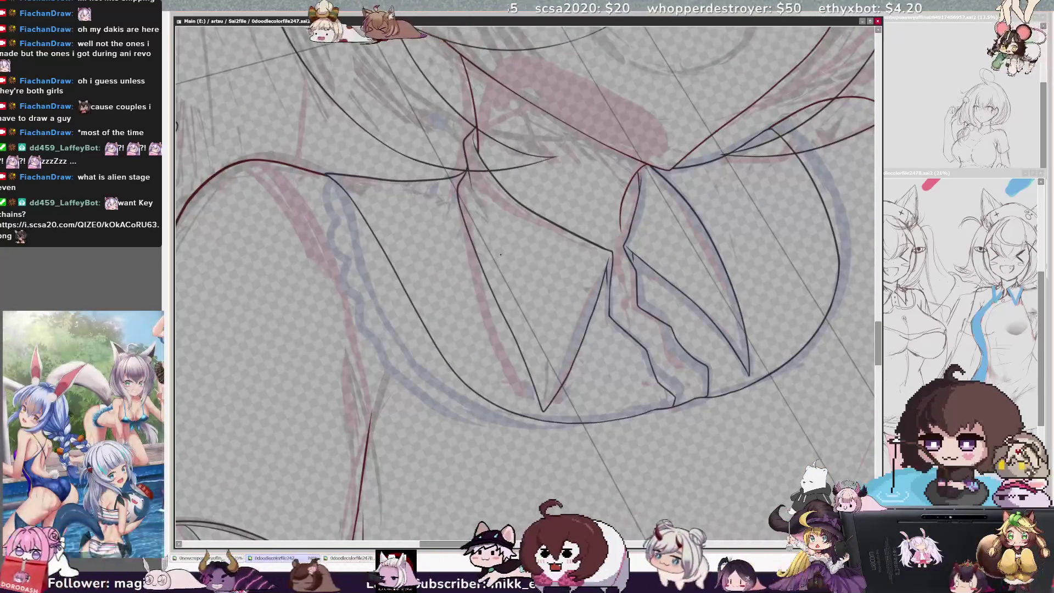
# Ink a thin collar line down to the bottom curve and redraw the chest's left curve darker
pyautogui.press(']')
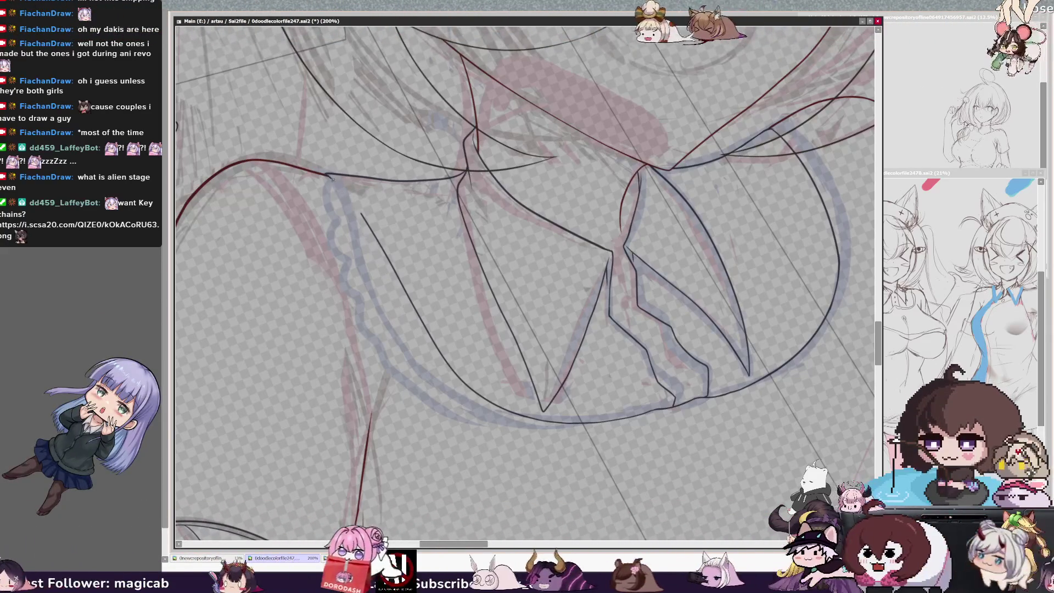
pyautogui.moveTo(327, 175); pyautogui.dragTo(343, 192)
pyautogui.moveTo(399, 313)
pyautogui.mouseDown()
pyautogui.moveTo(513, 415)
pyautogui.moveTo(547, 427)
pyautogui.mouseUp()
pyautogui.press('End')
pyautogui.press('End')
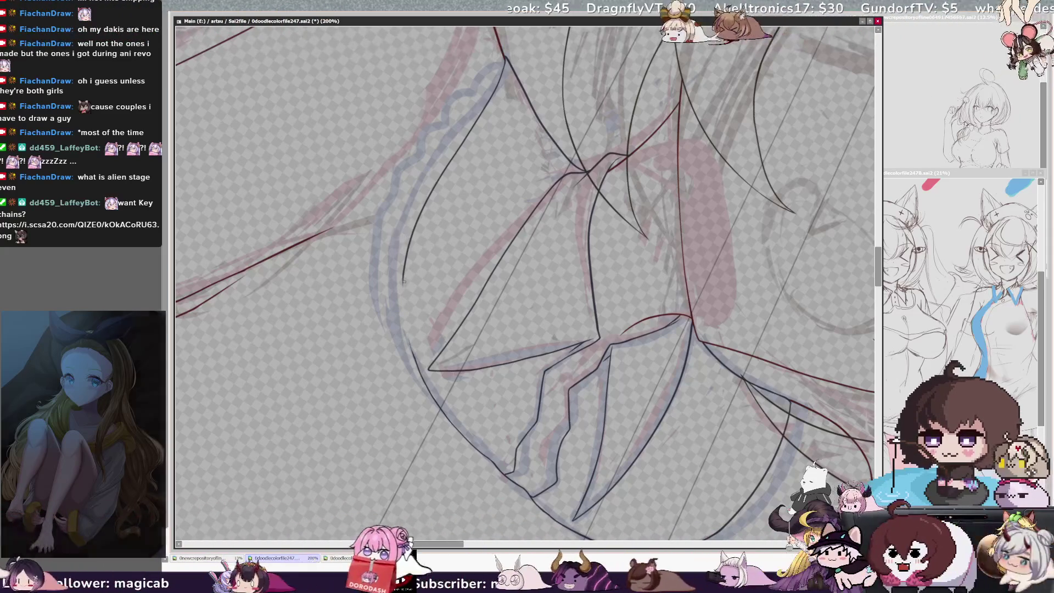
pyautogui.moveTo(405, 282); pyautogui.dragTo(413, 356)
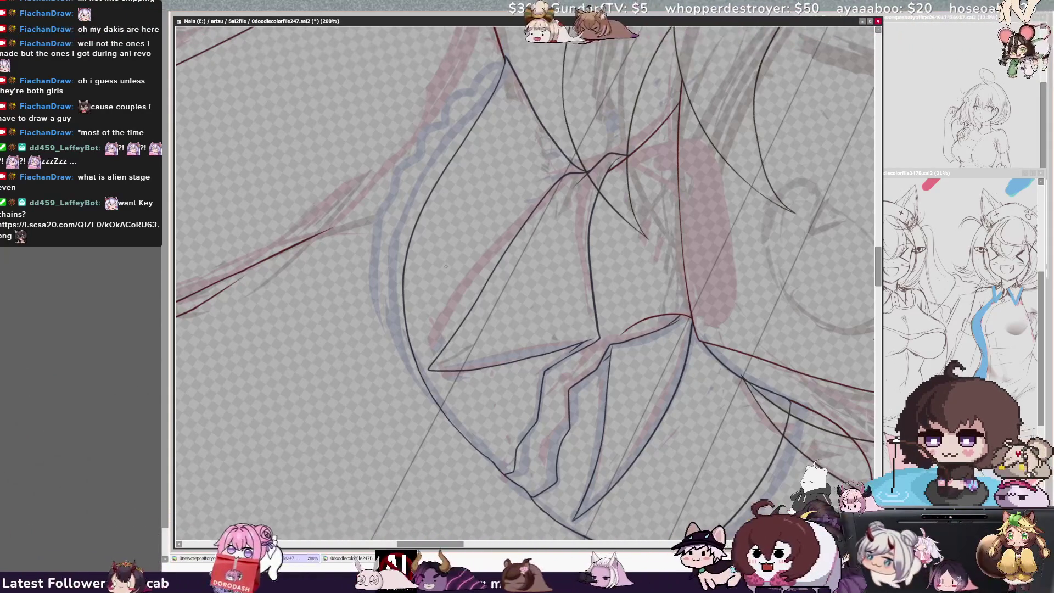
pyautogui.moveTo(405, 308)
pyautogui.mouseDown()
pyautogui.moveTo(411, 222)
pyautogui.moveTo(405, 285)
pyautogui.moveTo(404, 247)
pyautogui.mouseUp()
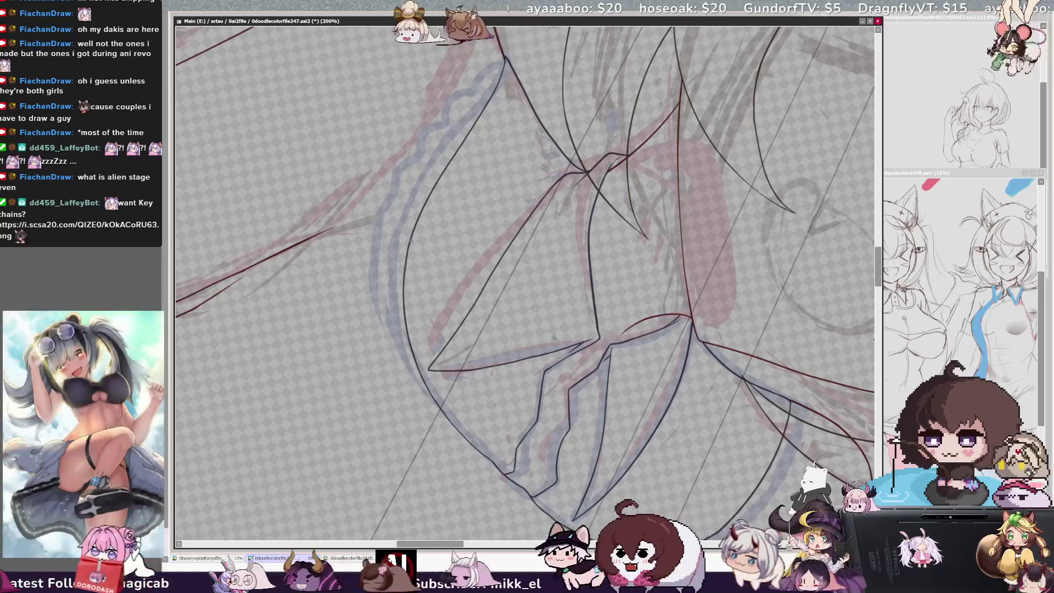
pyautogui.moveTo(403, 299); pyautogui.dragTo(408, 245)
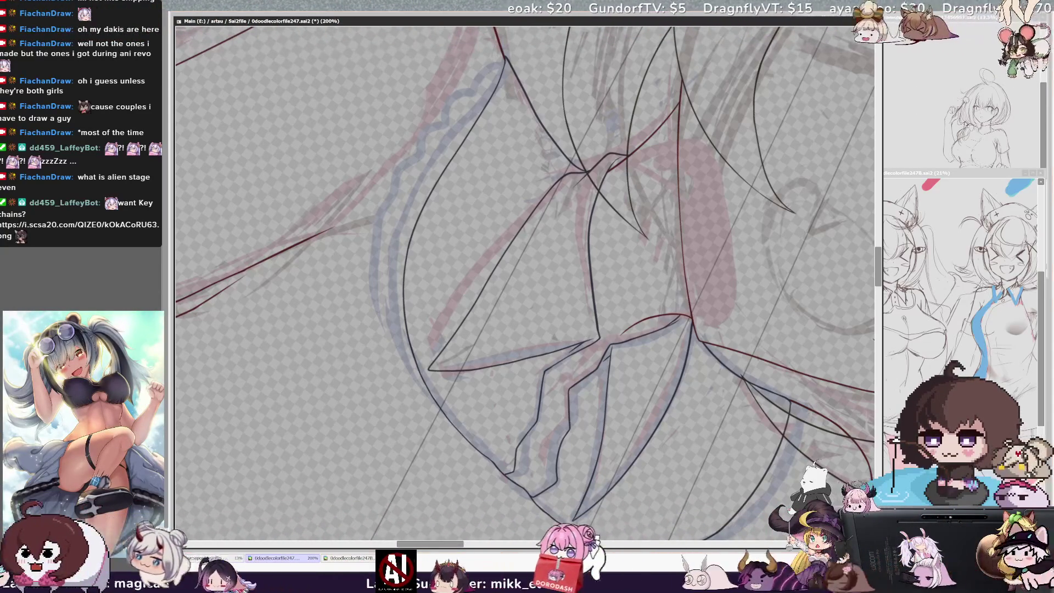
pyautogui.hotkey('ctrl', '-')
pyautogui.hotkey('ctrl', '-')
pyautogui.hotkey('ctrl', '-')
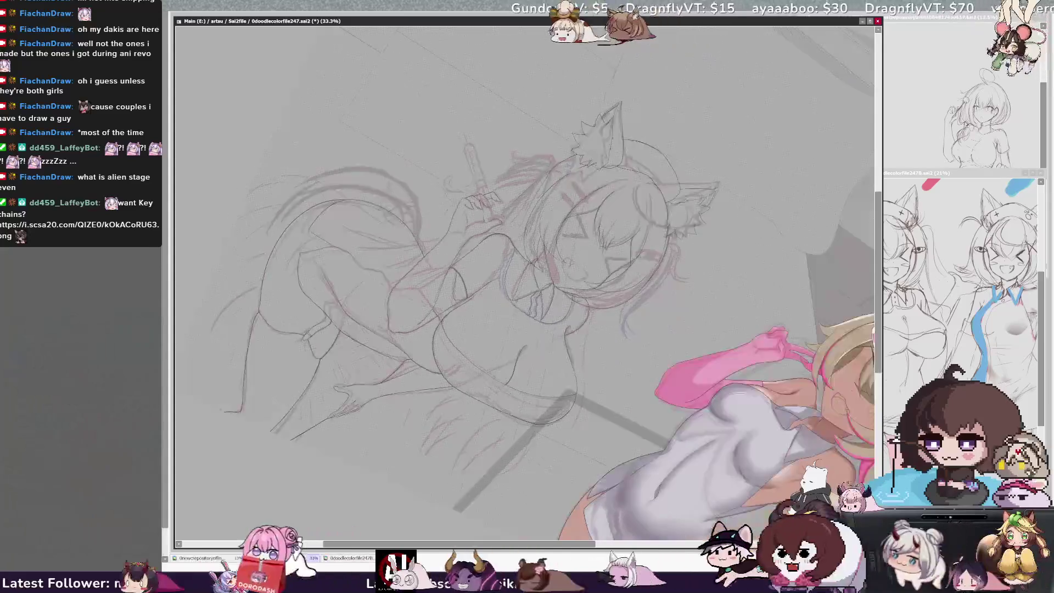
# Rotate the view upright and ink short finger strokes below the catgirl's hand
pyautogui.press('Delete')
pyautogui.press('Delete')
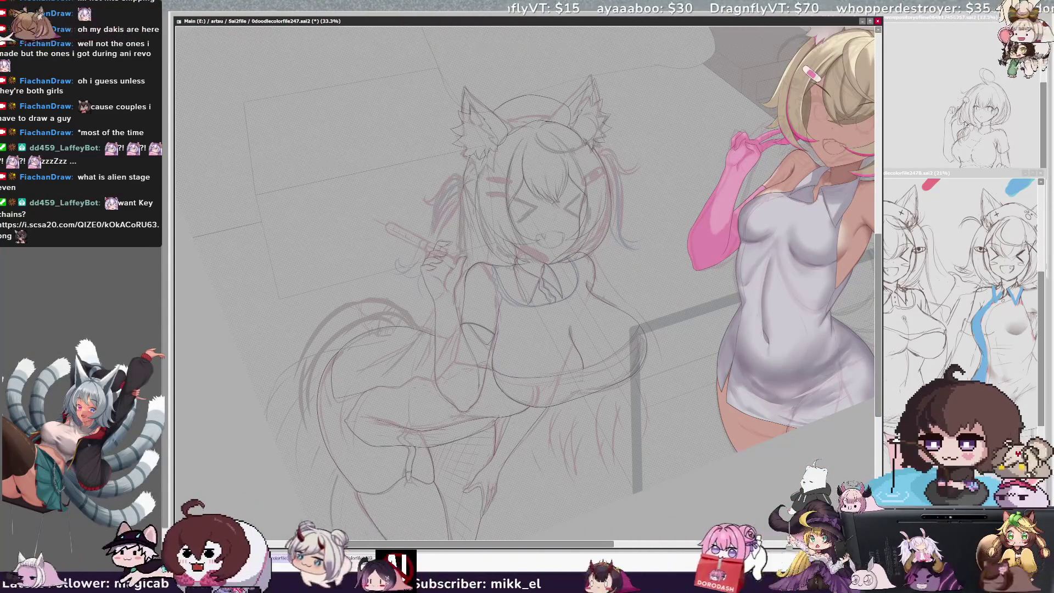
pyautogui.moveTo(600, 548); pyautogui.dragTo(610, 547)
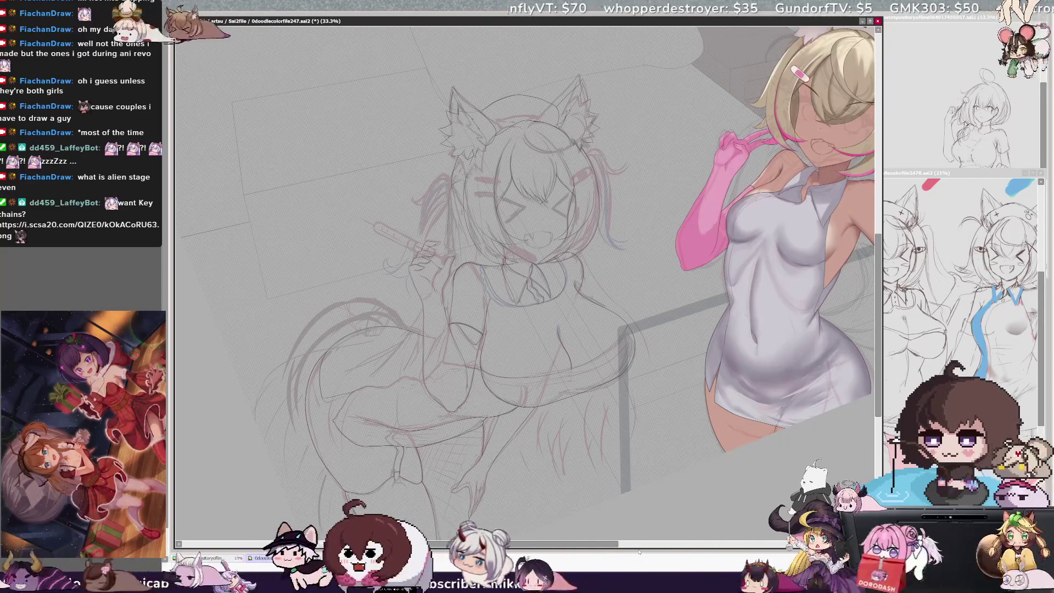
pyautogui.moveTo(610, 545); pyautogui.dragTo(621, 546)
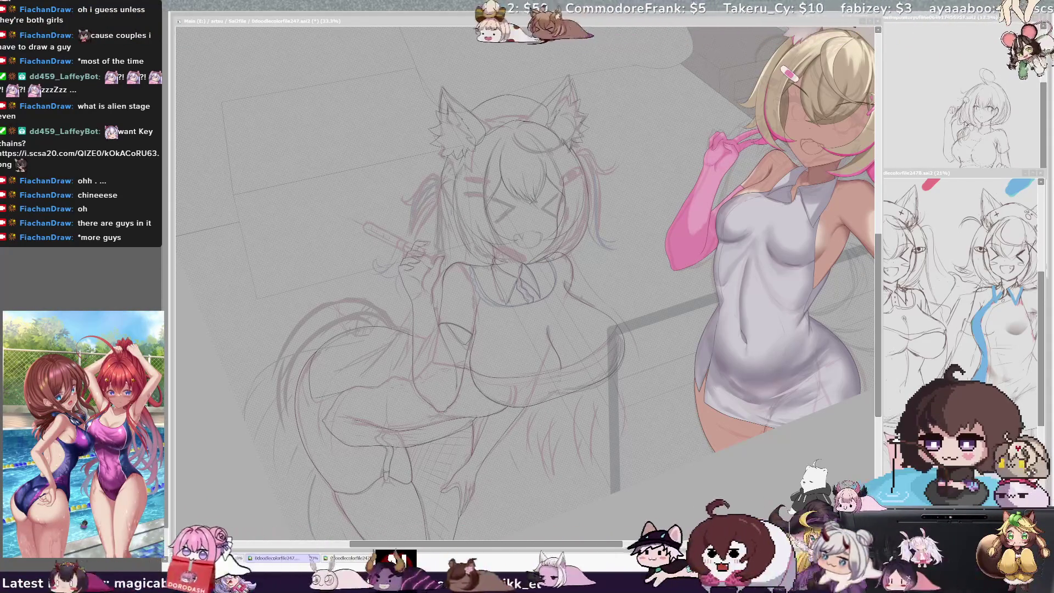
pyautogui.moveTo(461, 494); pyautogui.dragTo(466, 511)
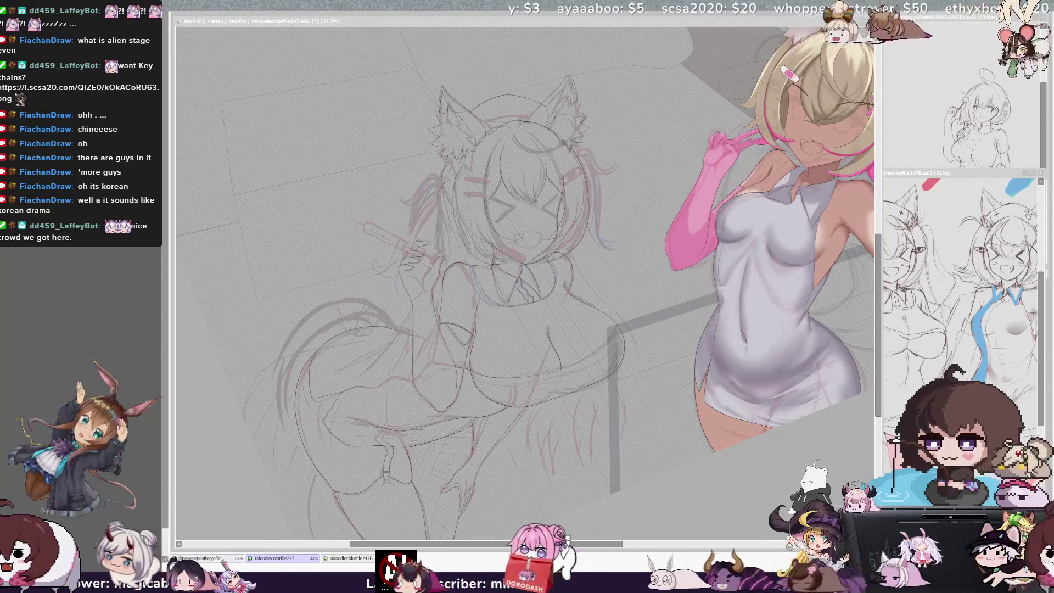
pyautogui.hotkey('alt', 'Tab')
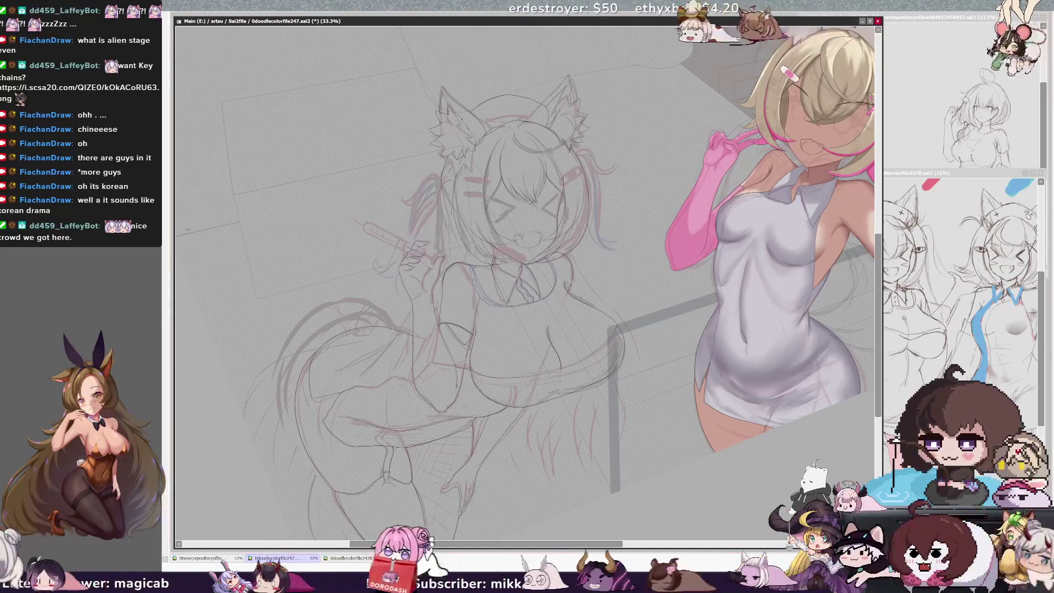
# Zoom to 50%, undo to darken the catgirl's face, collar and chest lineart, and rotate the view
pyautogui.hotkey('ctrl', '+')
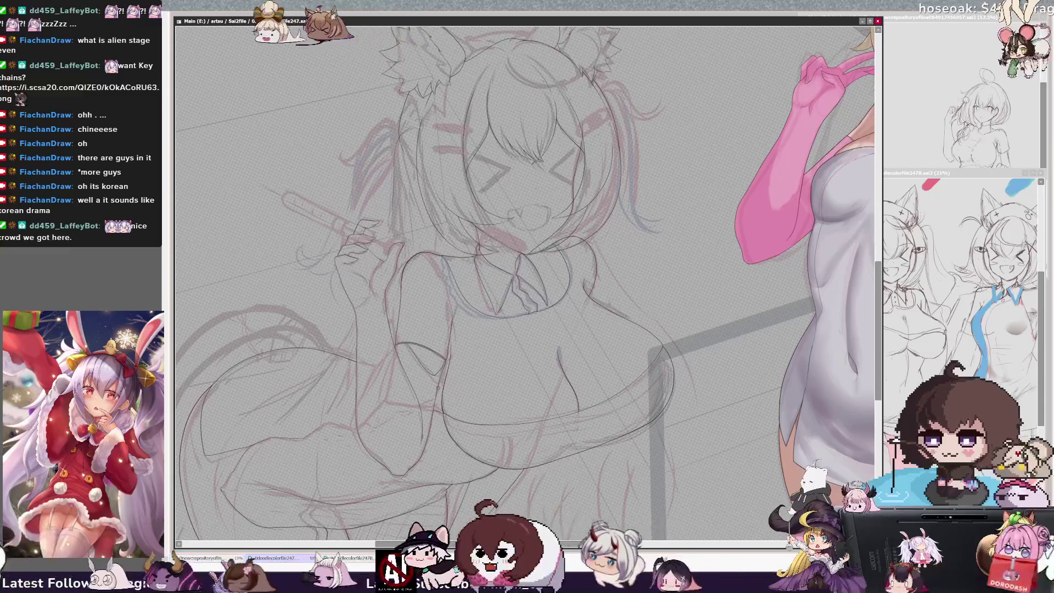
pyautogui.hotkey('ctrl', 'z')
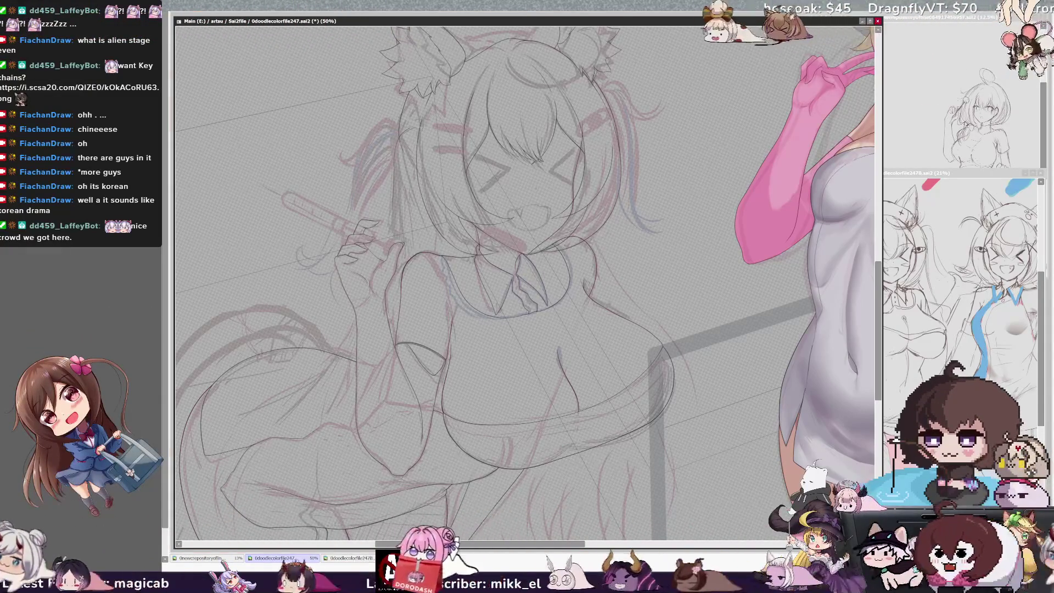
pyautogui.press('End')
pyautogui.press('End')
pyautogui.press('End')
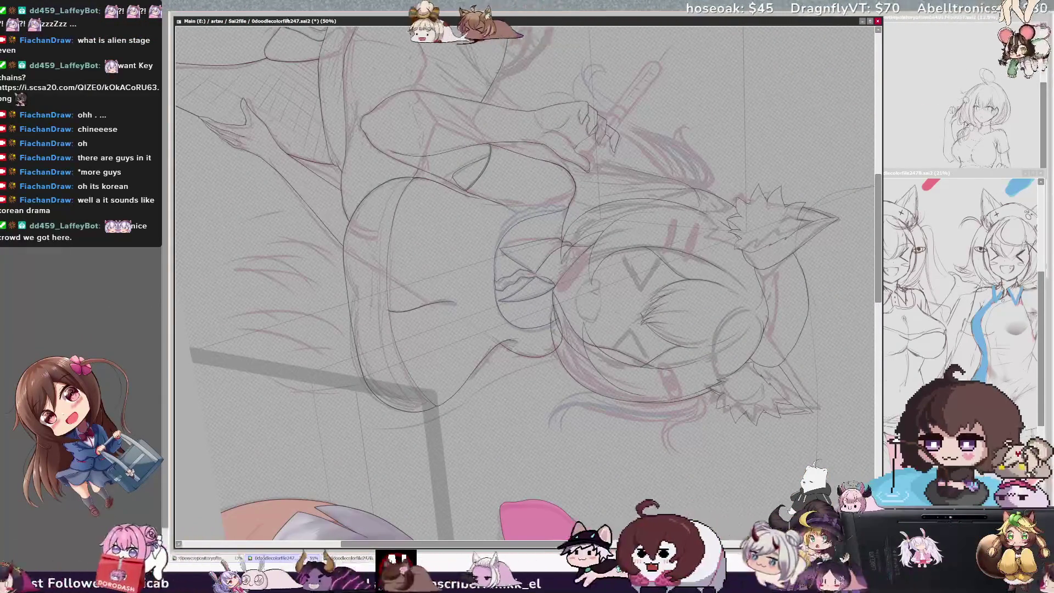
pyautogui.hotkey('ctrl', '+')
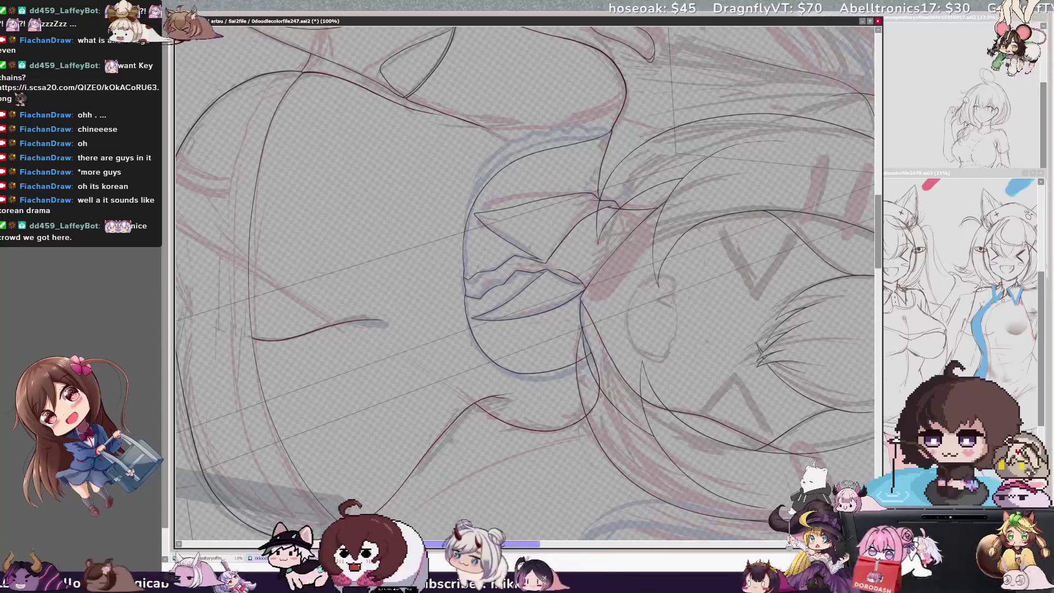
pyautogui.hscroll(-5, 524, 283)
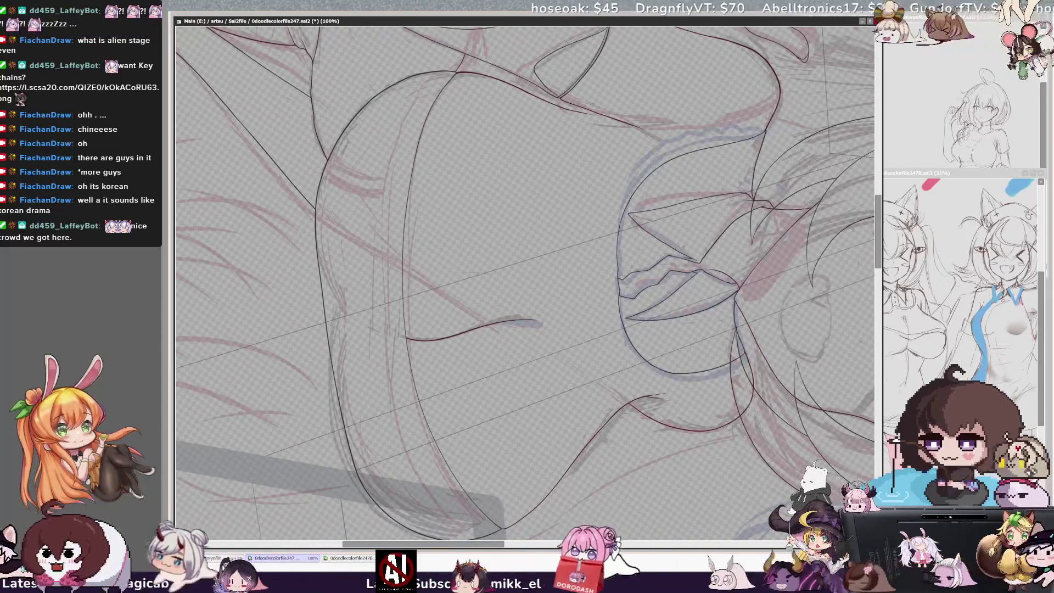
pyautogui.press('End')
pyautogui.hotkey('ctrl', '+')
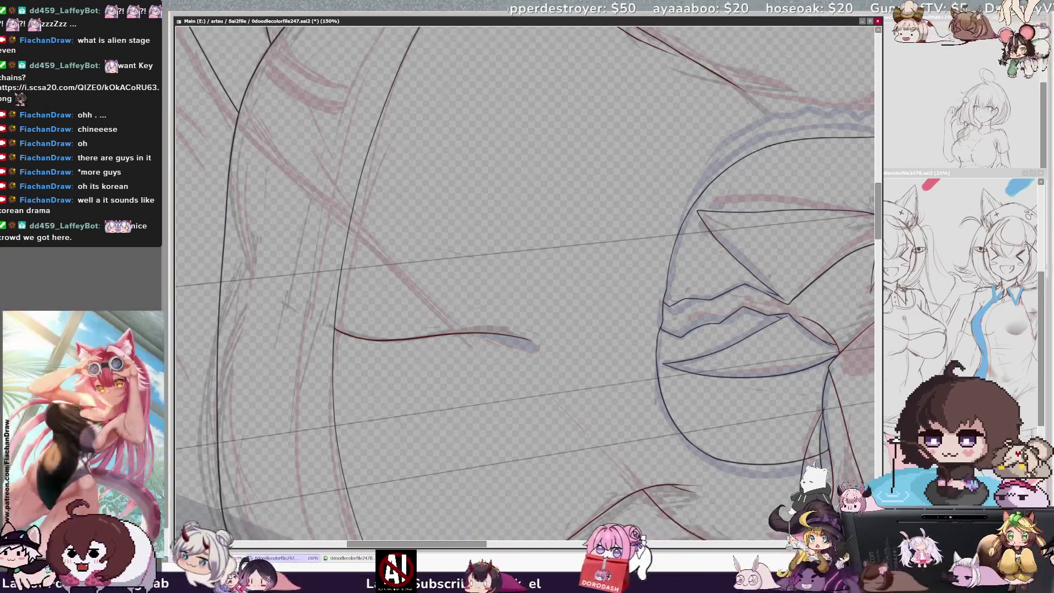
pyautogui.press('-')
pyautogui.press('-')
pyautogui.press('-')
pyautogui.press('Home')
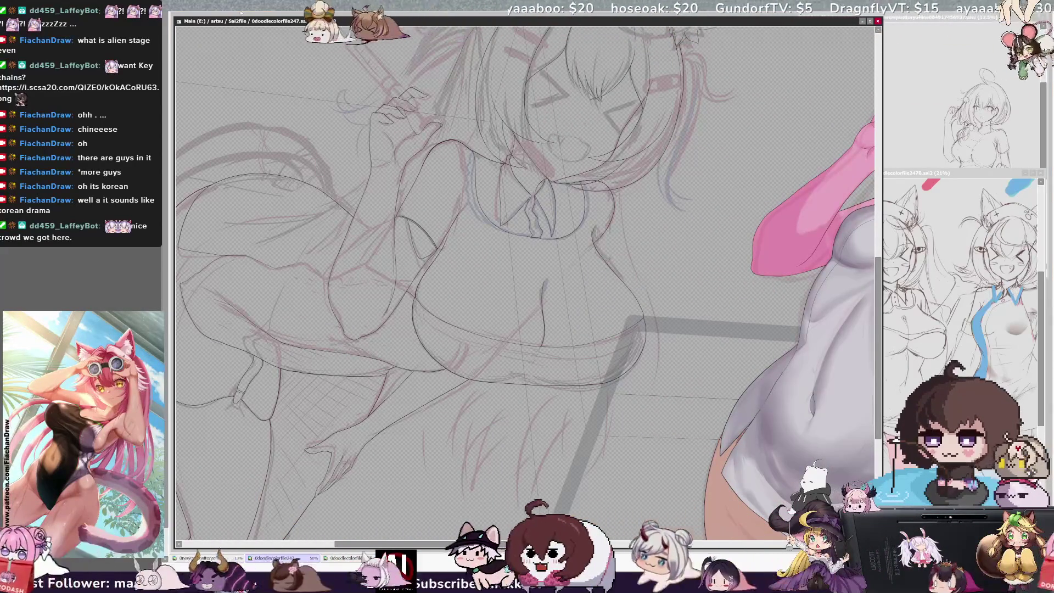
pyautogui.press('End')
pyautogui.press('-')
pyautogui.press('-')
pyautogui.press('-')
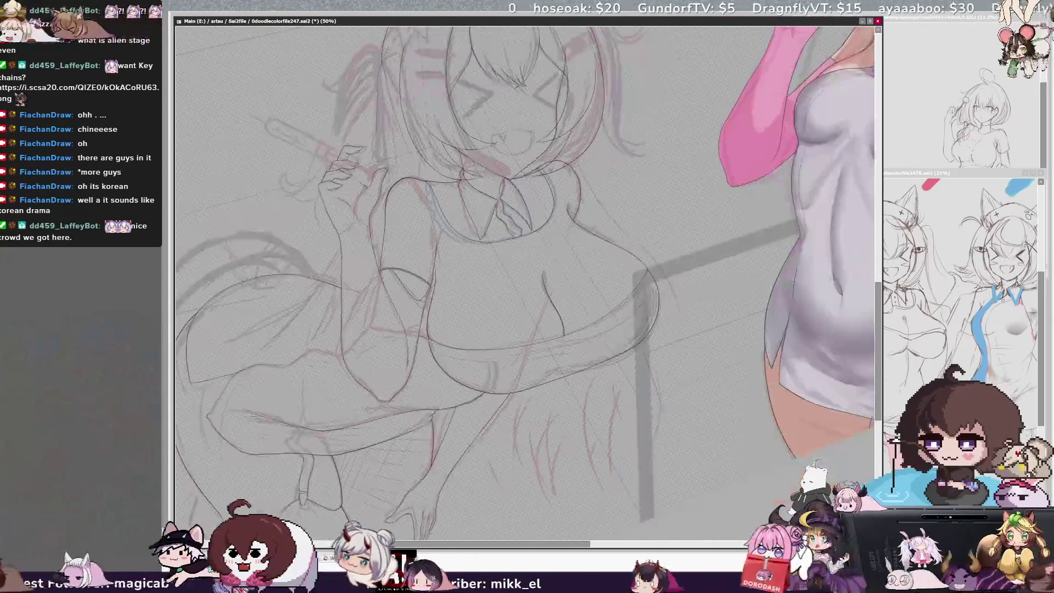
pyautogui.press('+')
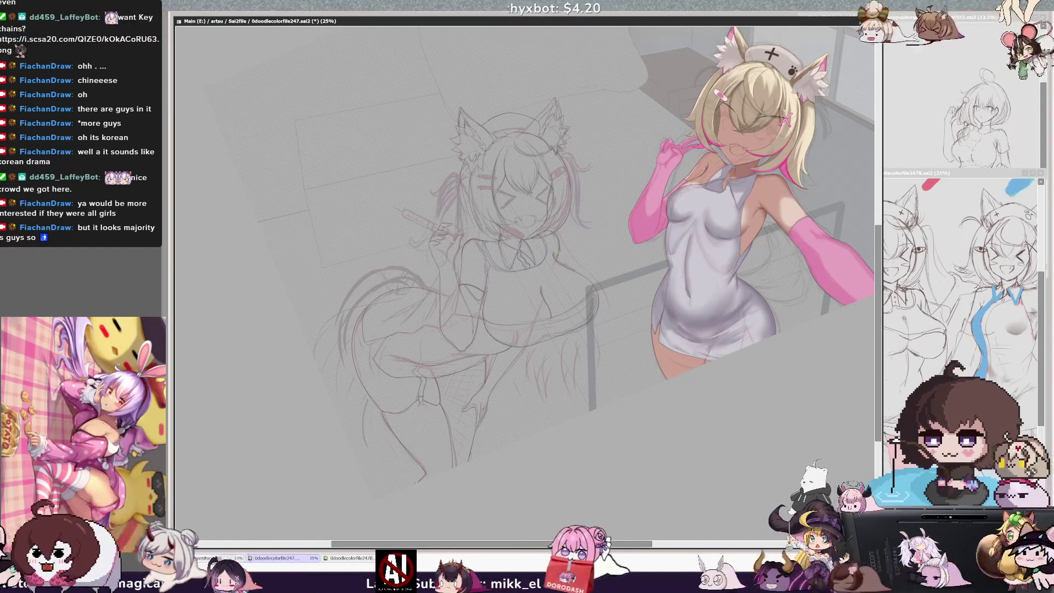
pyautogui.moveTo(625, 543); pyautogui.dragTo(666, 542)
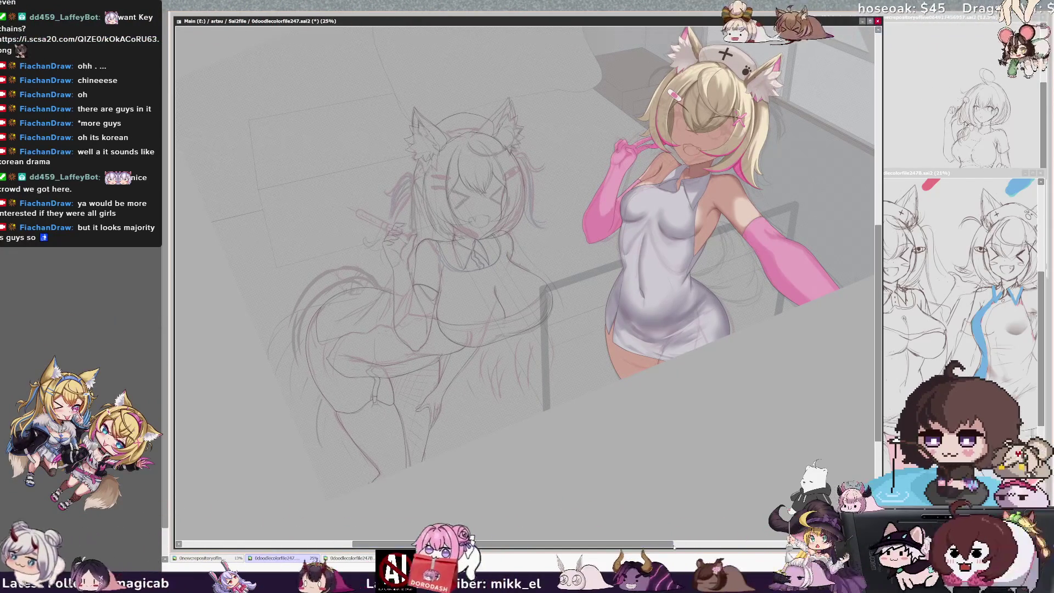
pyautogui.moveTo(674, 545); pyautogui.dragTo(671, 547)
pyautogui.moveTo(879, 388); pyautogui.dragTo(878, 366)
pyautogui.moveTo(564, 547); pyautogui.dragTo(566, 548)
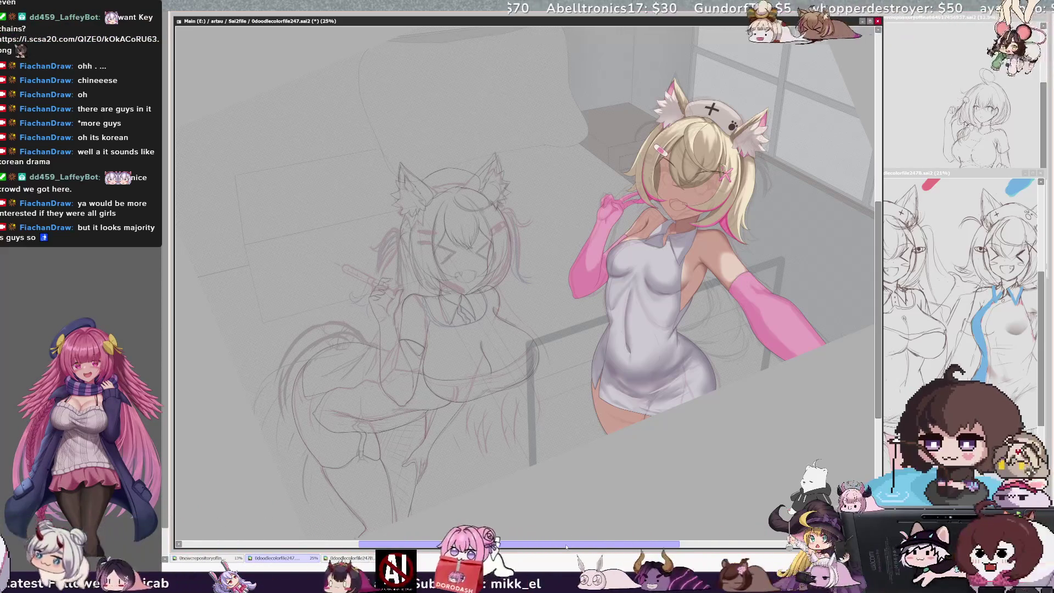
pyautogui.moveTo(566, 546); pyautogui.dragTo(557, 544)
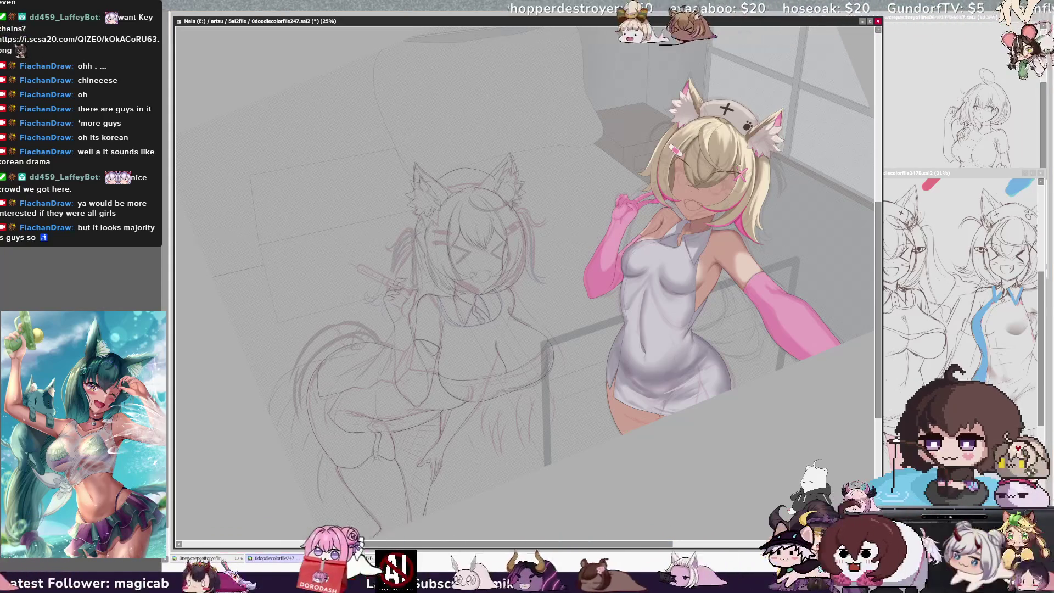
pyautogui.press('Delete')
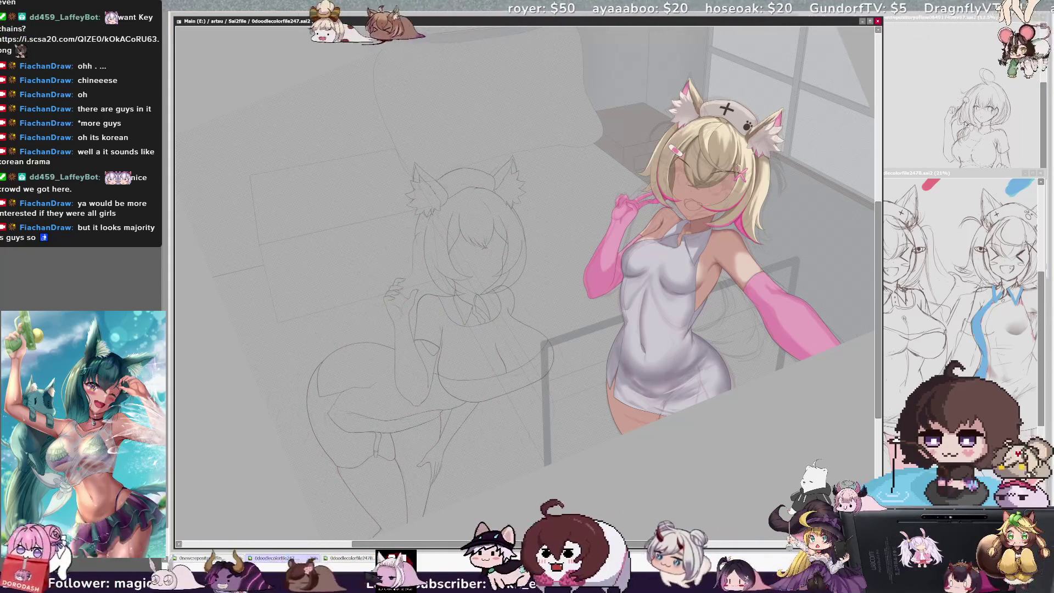
# Restore the deleted rough sketch details, zoom in slightly, and mirror the view horizontally to check the lineart
pyautogui.hotkey('ctrl', 'z')
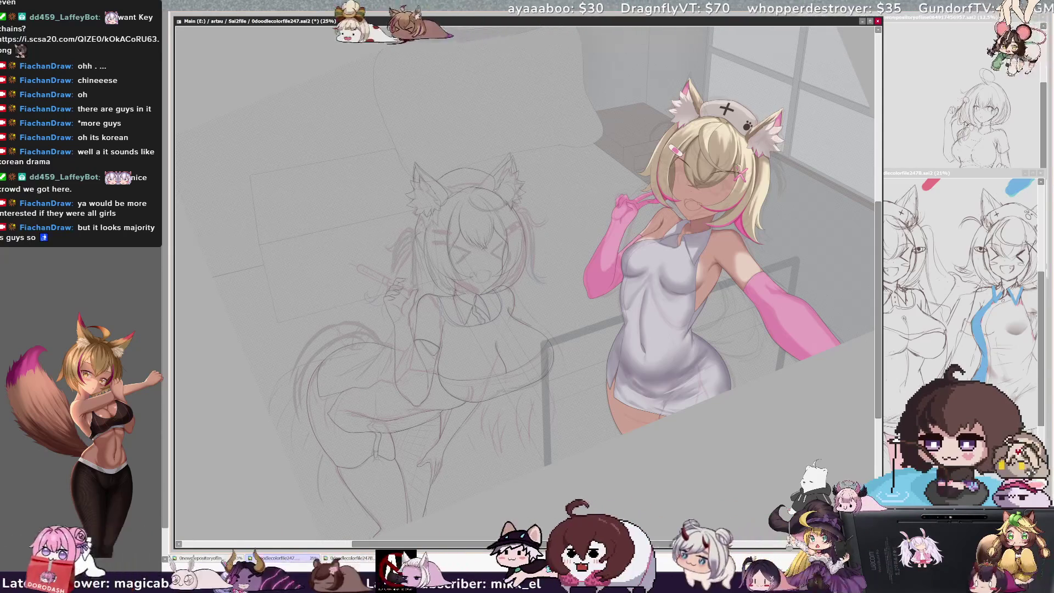
pyautogui.hotkey('ctrl', '+')
pyautogui.hotkey('ctrl', '+')
pyautogui.hotkey('ctrl', '+')
pyautogui.hotkey('ctrl', '+')
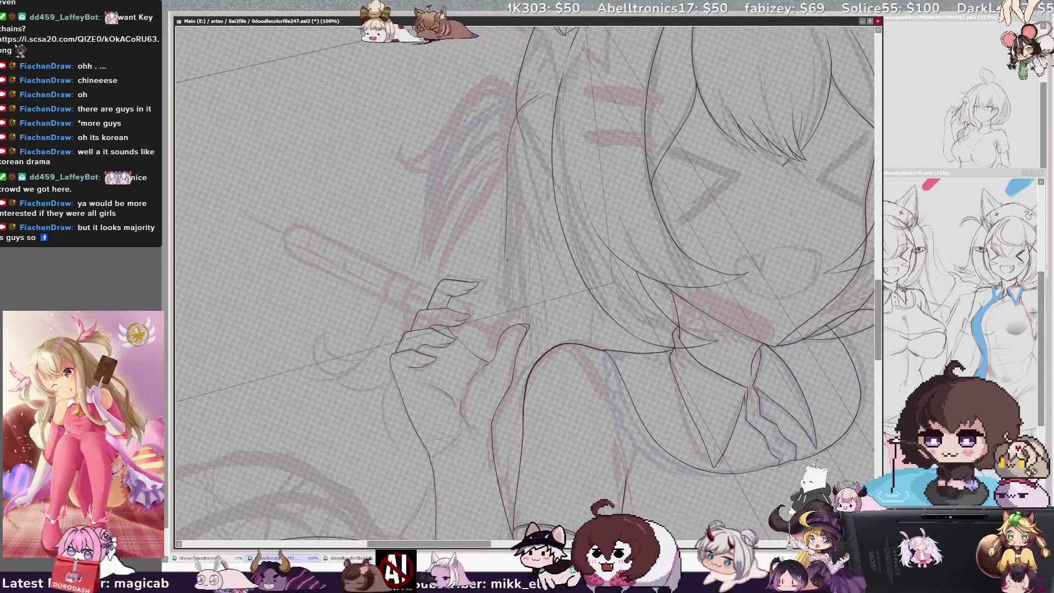
pyautogui.press('h')
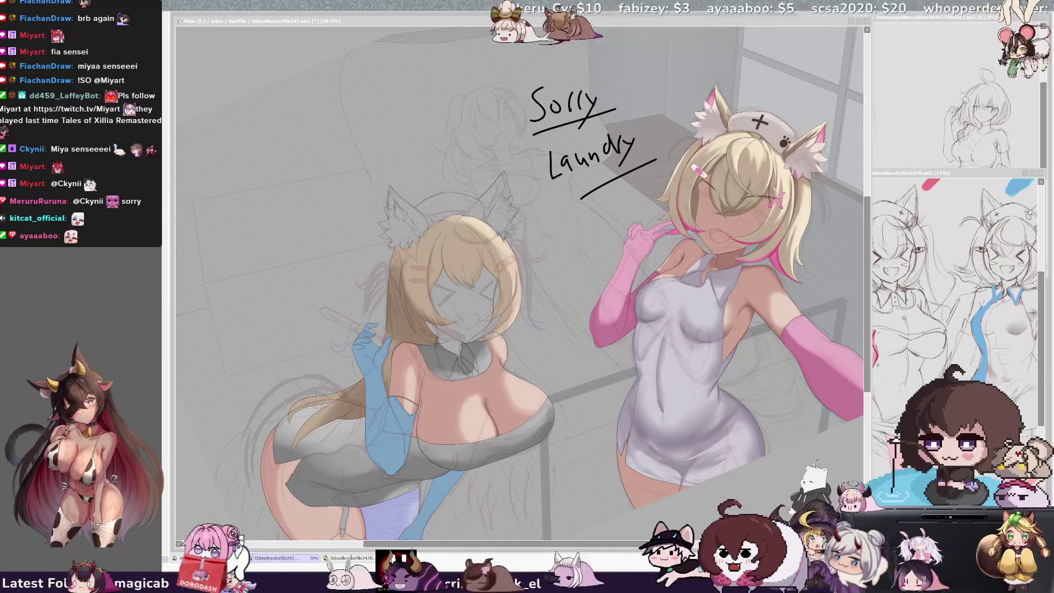